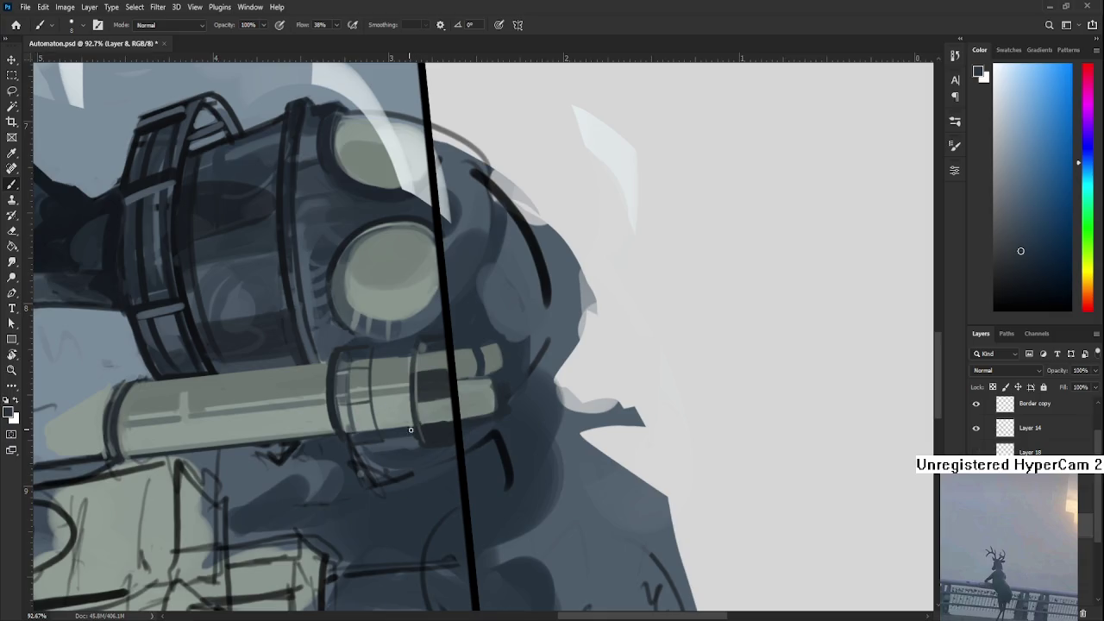
- Sample a dark blue from the painting and rotate the view about 90° so the pipe stands upright
left_click(415, 429, "alt")
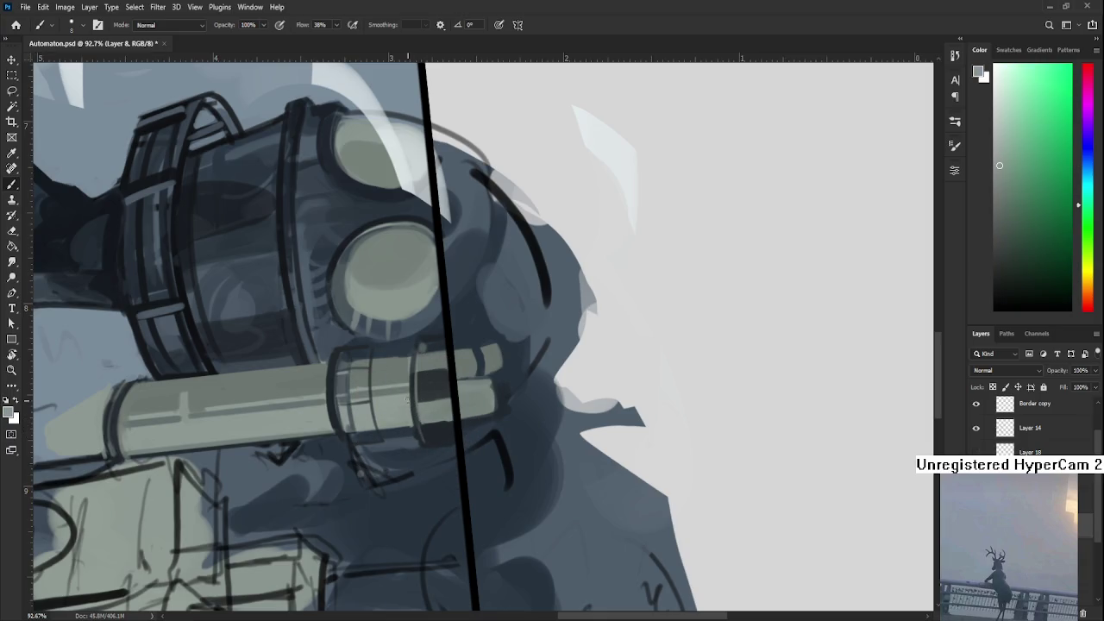
left_click(415, 427, "alt")
left_click_drag(415, 427, 409, 428)
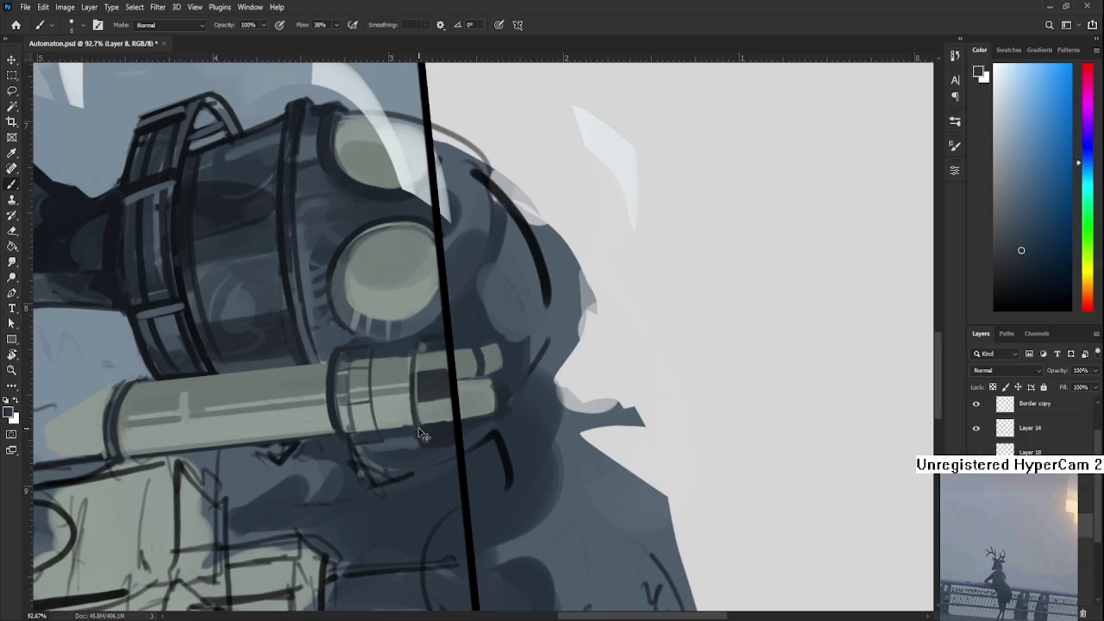
left_click_drag(402, 463, 575, 420)
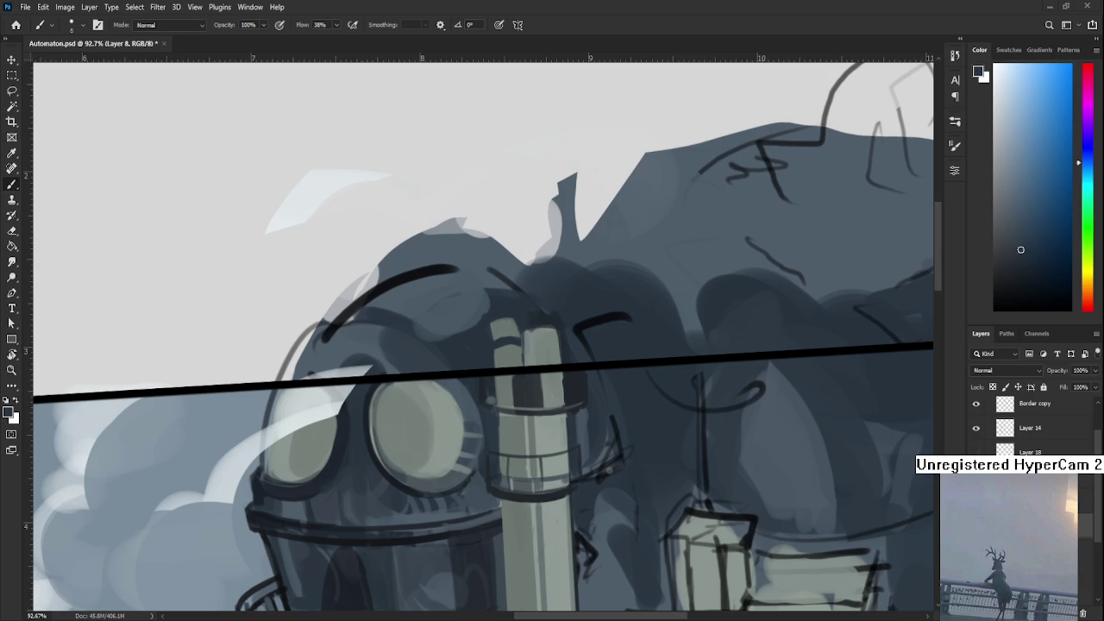
- Sample several green-grey and dark blue shades from the automaton's left goggle
left_click(360, 399, "alt")
left_click(371, 390, "alt")
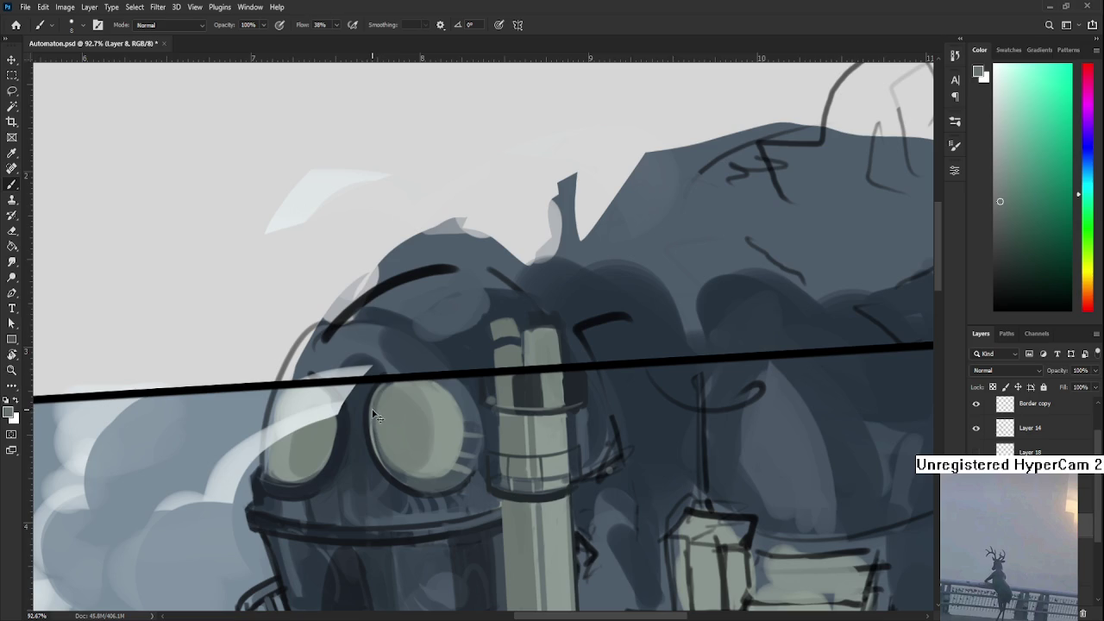
left_click(375, 406, "alt")
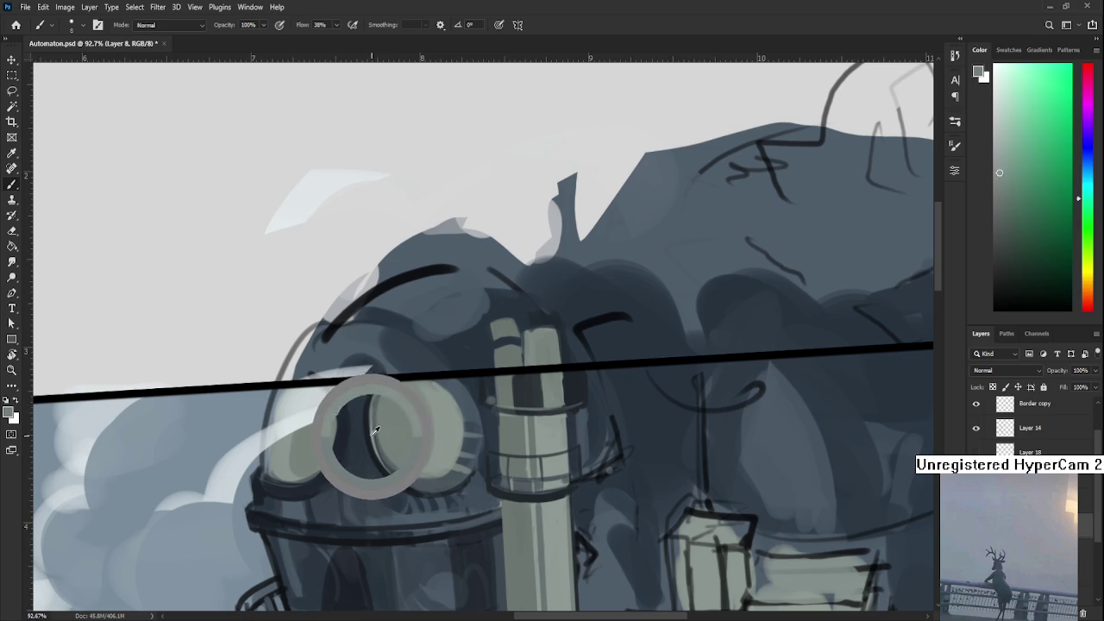
left_click(368, 399, "alt")
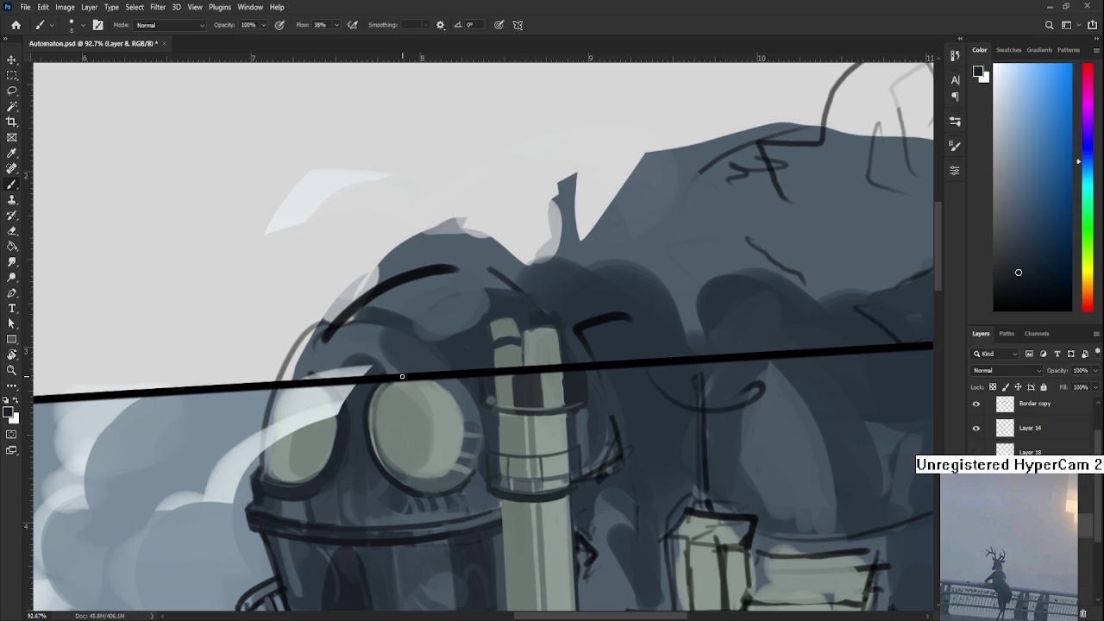
left_click(365, 407, "alt")
left_click_drag(365, 404, 360, 435)
left_click(354, 407, "alt")
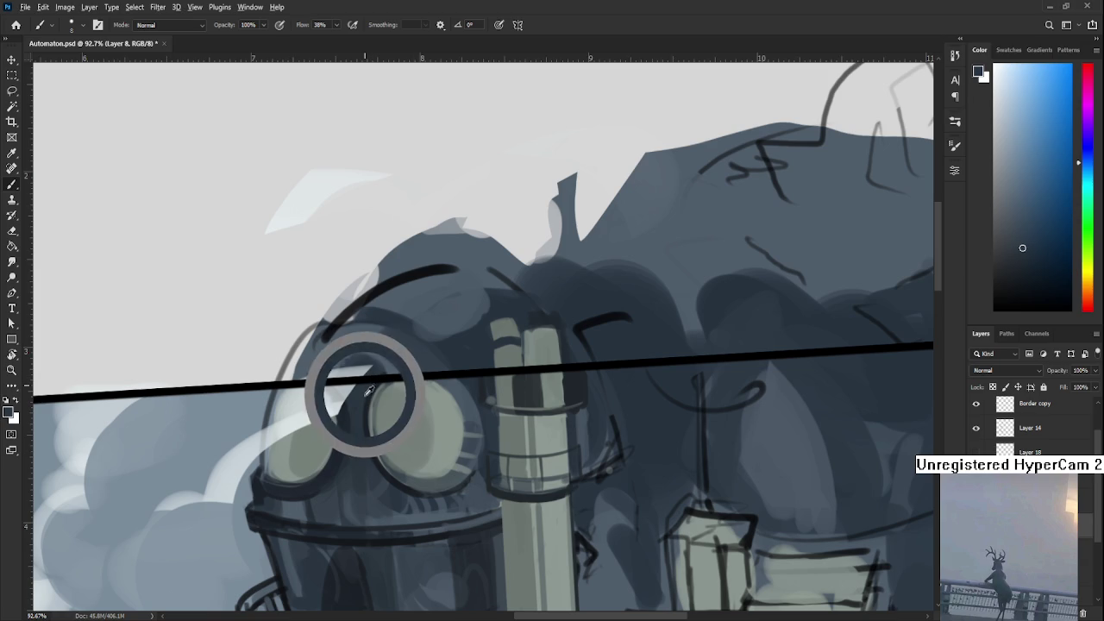
left_click_drag(366, 439, 372, 411)
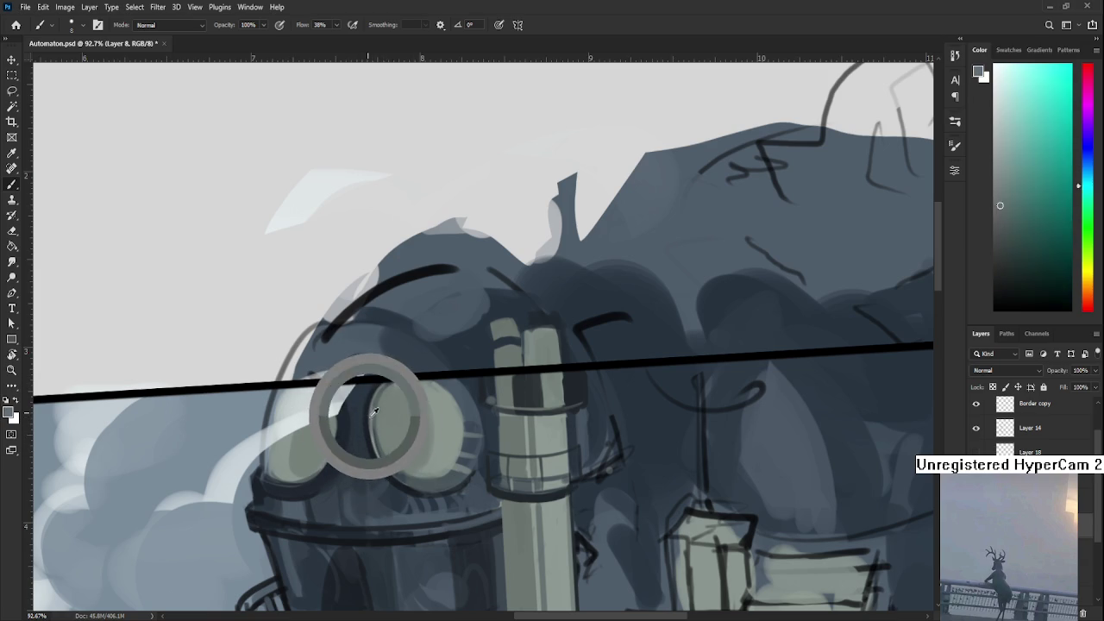
left_click(382, 440, "alt")
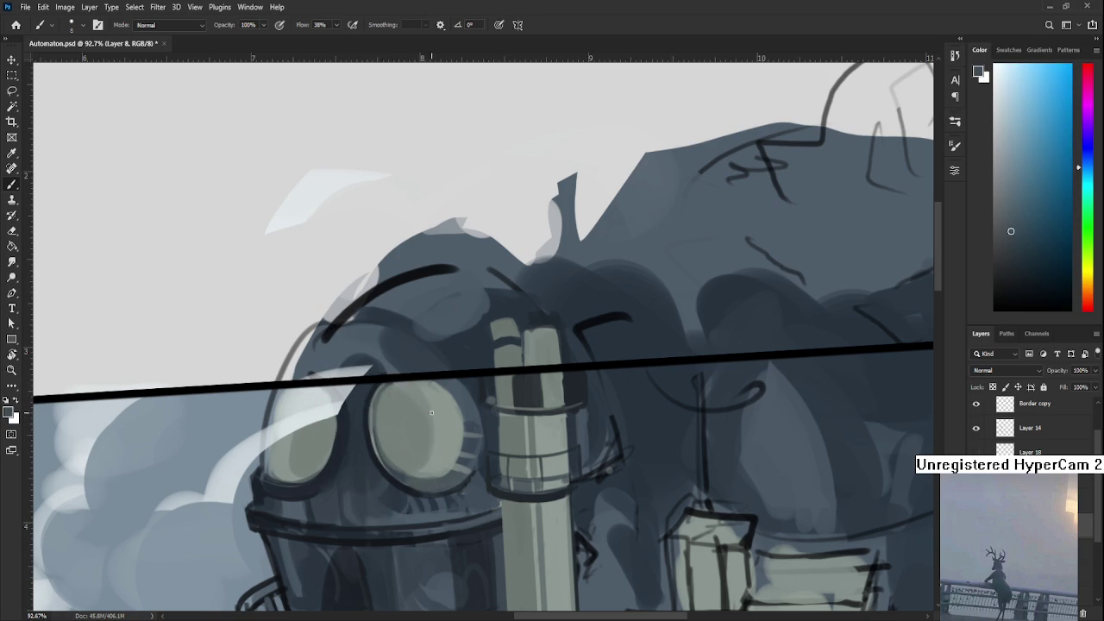
left_click_drag(416, 441, 394, 466)
- Tilt the view clockwise and sample lighter tones from the goggle
key("r")
mouse_move(439, 451)
left_mouse_down()
mouse_move(382, 428)
mouse_move(359, 434)
left_mouse_up()
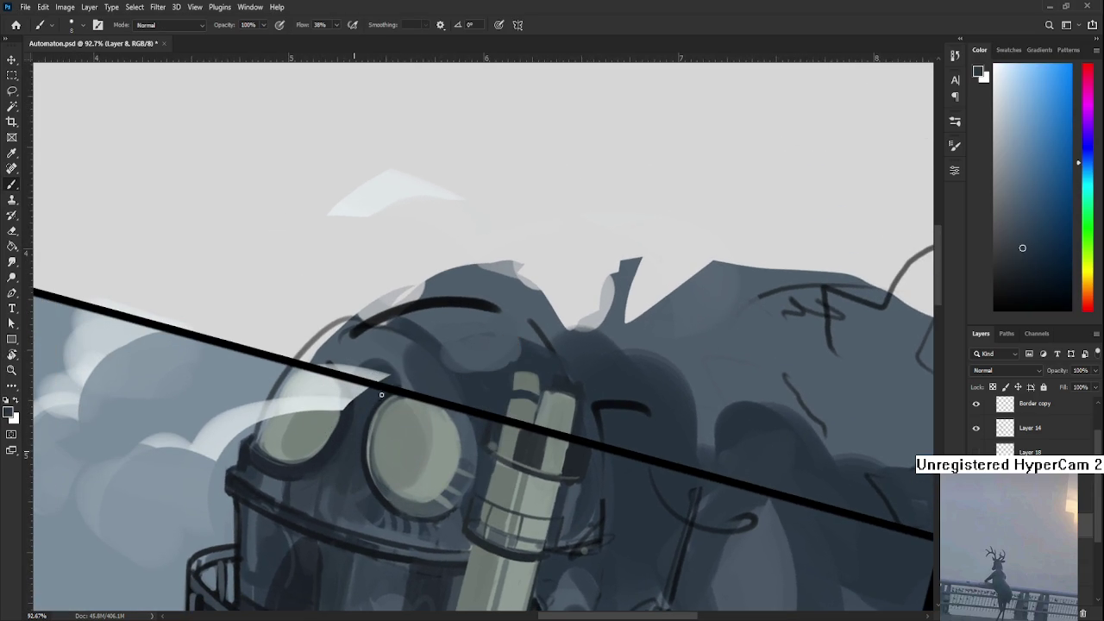
left_click(390, 394, "alt")
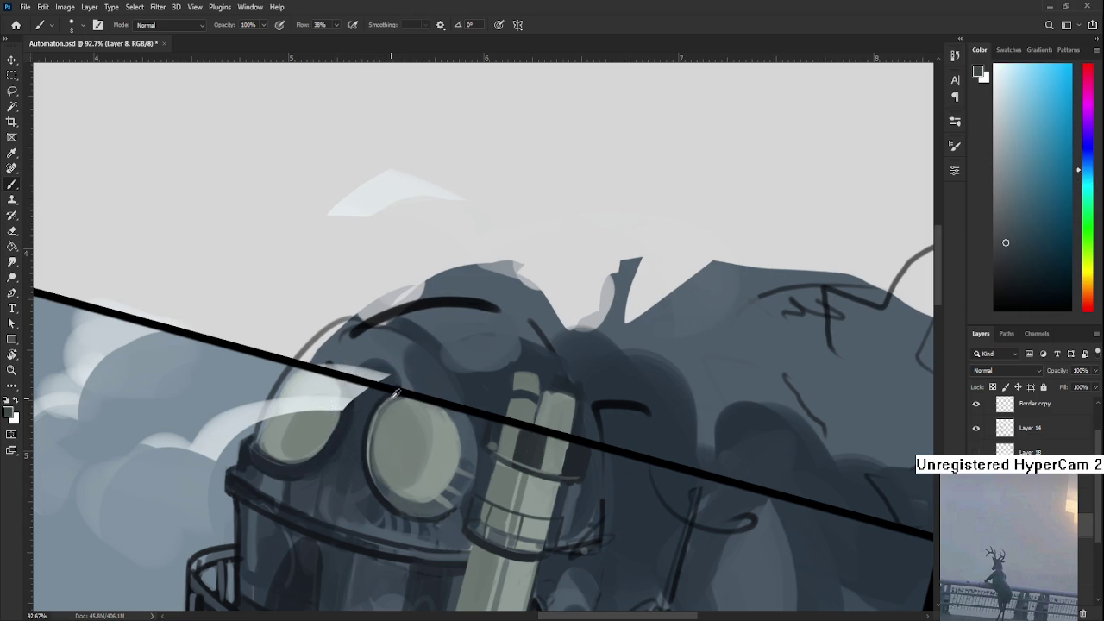
left_click_drag(382, 442, 376, 442)
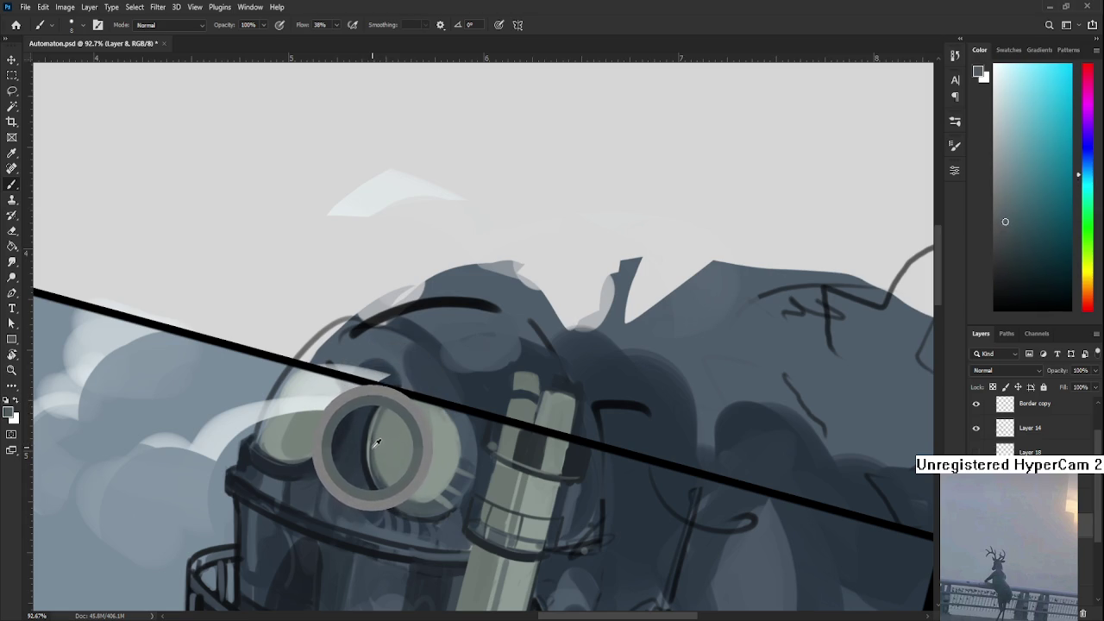
left_click_drag(376, 442, 377, 428)
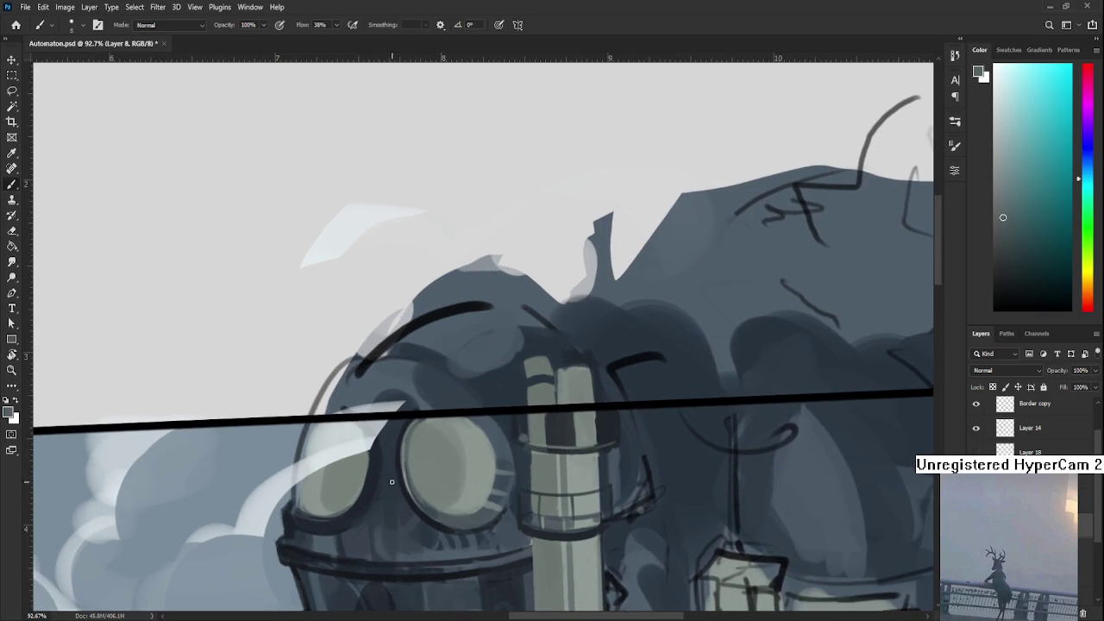
left_click(433, 507, "alt")
left_click_drag(433, 507, 414, 501)
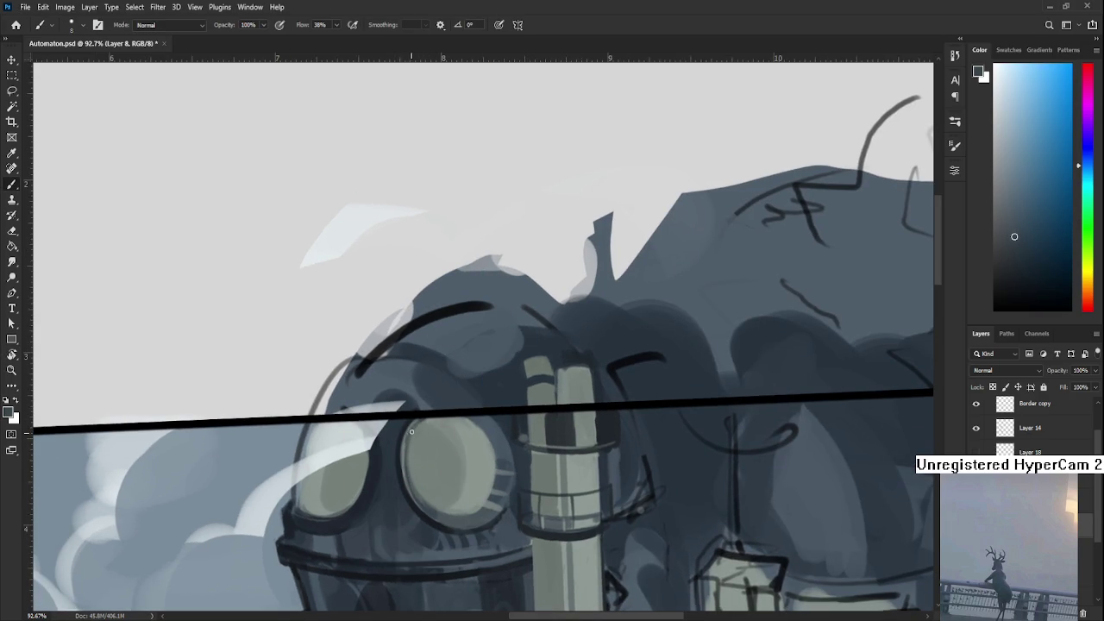
- Settle on a cooler pale green-grey sampled from the left goggle
left_click(417, 437, "alt")
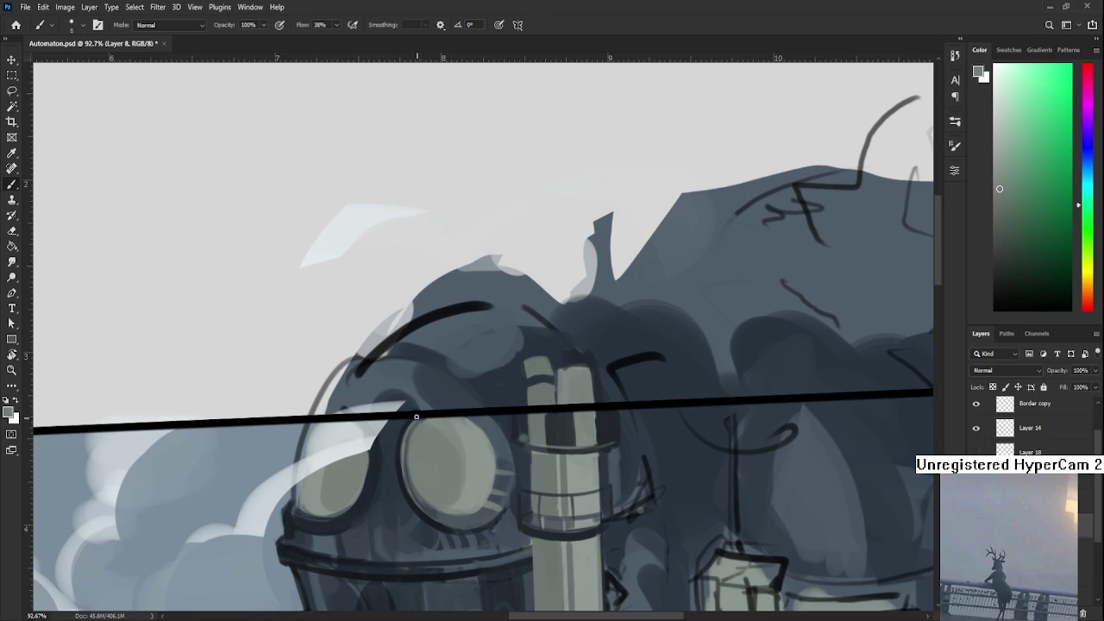
left_click(410, 434, "alt")
left_click(413, 441, "alt")
left_click(421, 428, "alt")
left_click(426, 416, "alt")
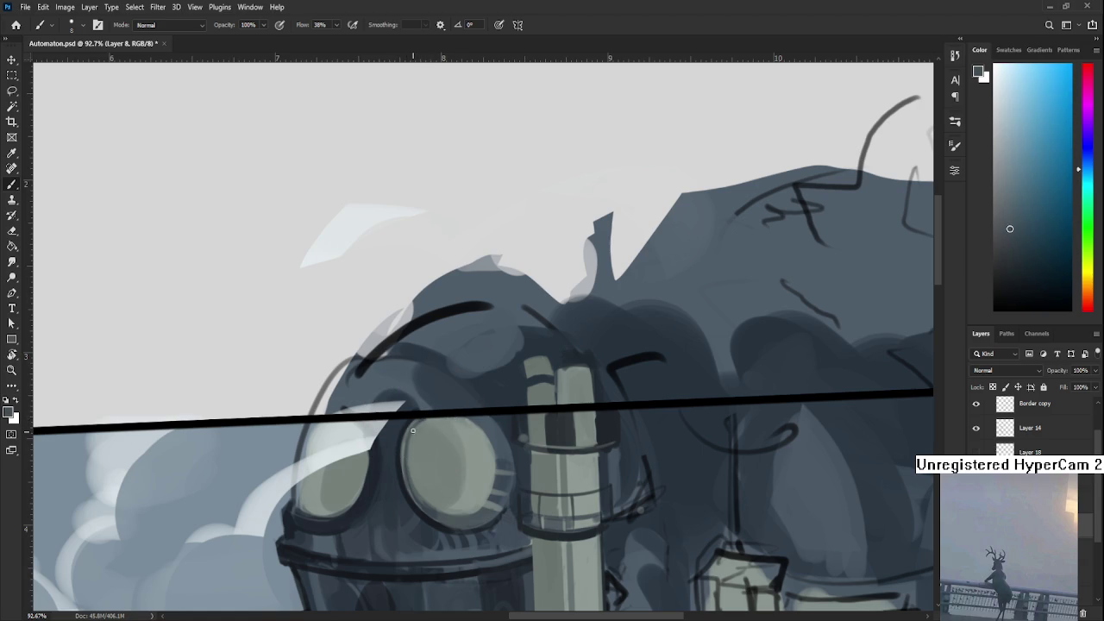
left_click(419, 455, "alt")
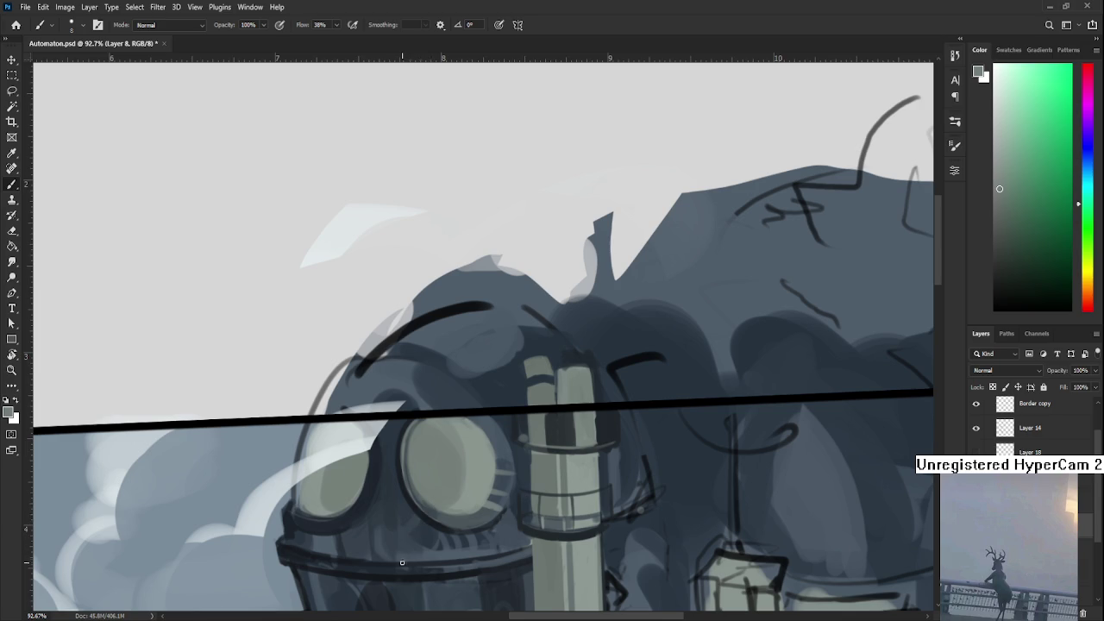
left_click(405, 450, "alt")
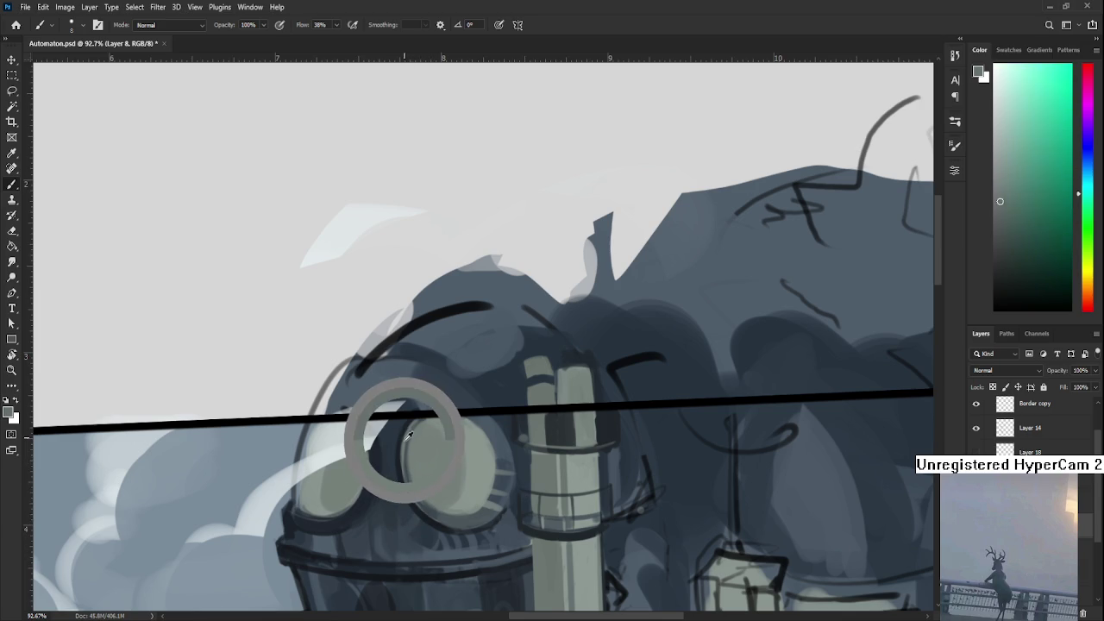
left_click(411, 442, "alt")
left_click(407, 438, "alt")
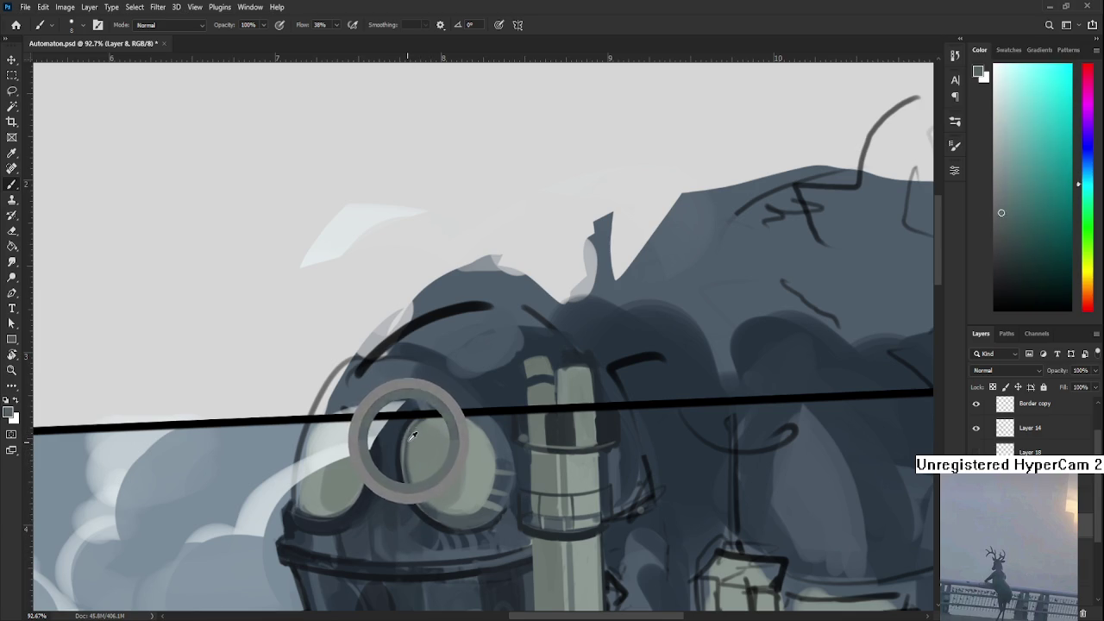
left_click(412, 457, "alt")
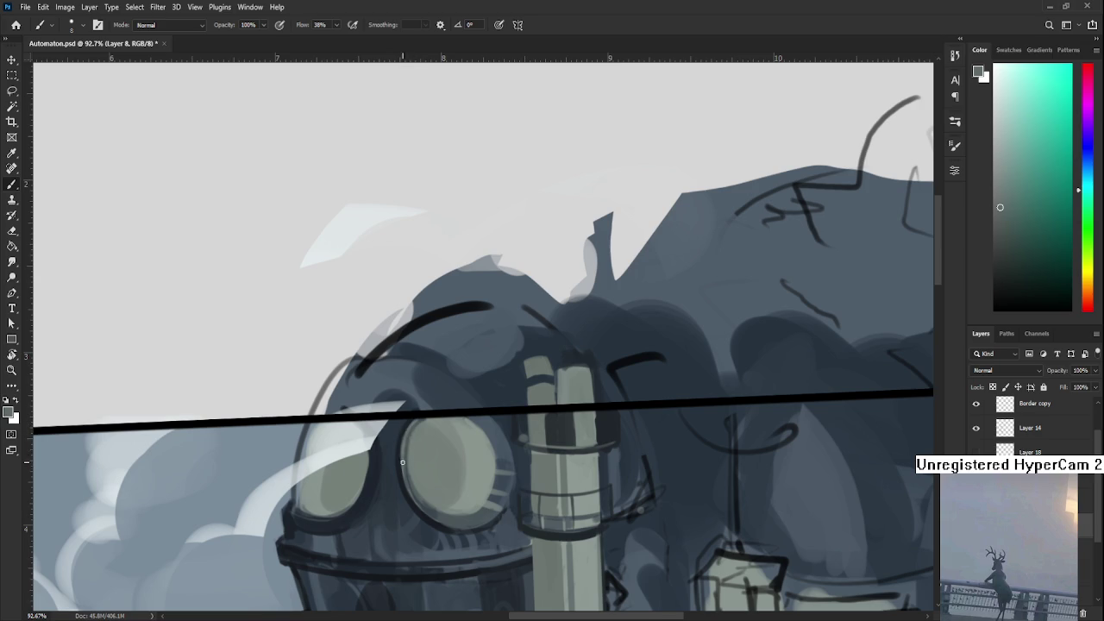
- Zoom the view out and back in, then rotate it to about 76° so the pipe lies horizontal
scroll(439, 488, "down", 5)
scroll(439, 488, "up", 1)
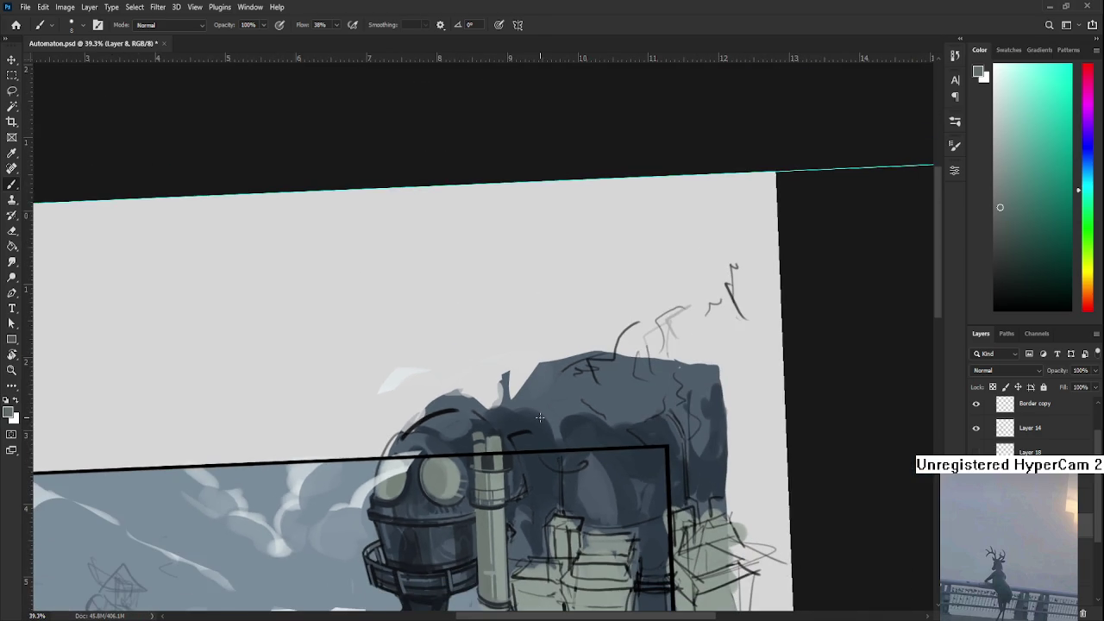
scroll(540, 417, "up", 1)
scroll(548, 429, "up", 2)
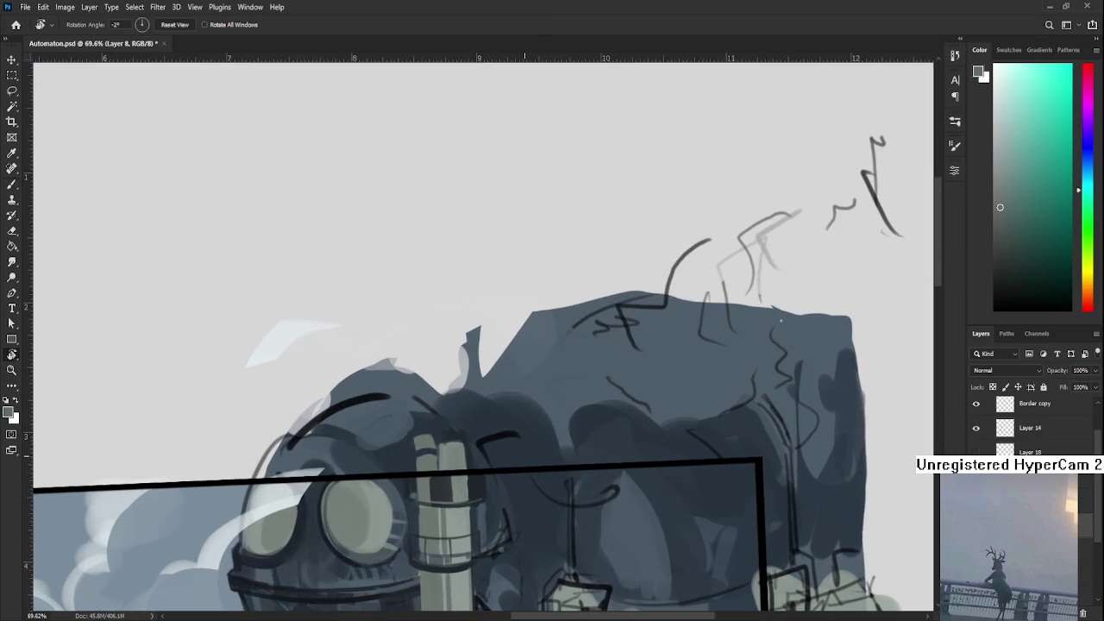
key("r")
left_click_drag(549, 429, 379, 422)
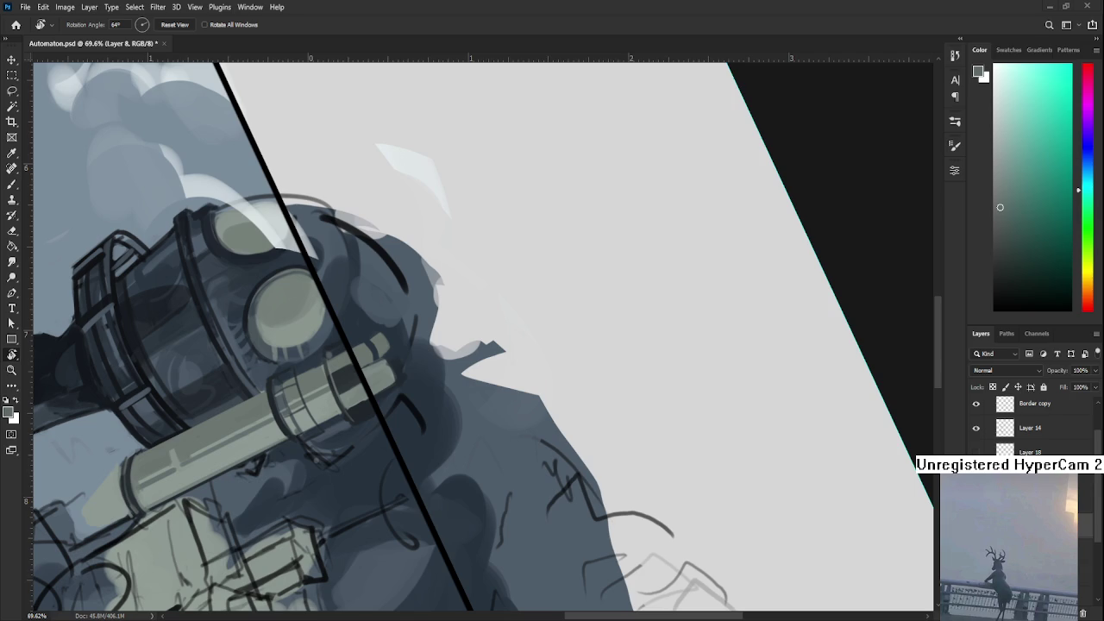
left_click_drag(329, 480, 332, 466)
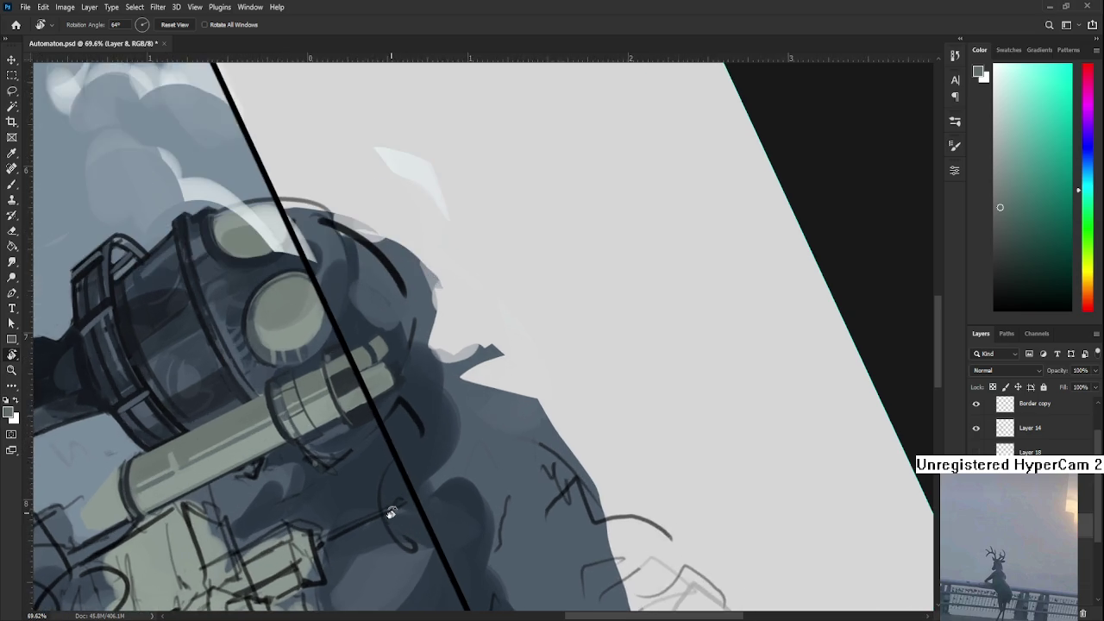
scroll(391, 514, "up", 2)
left_click_drag(473, 394, 357, 461)
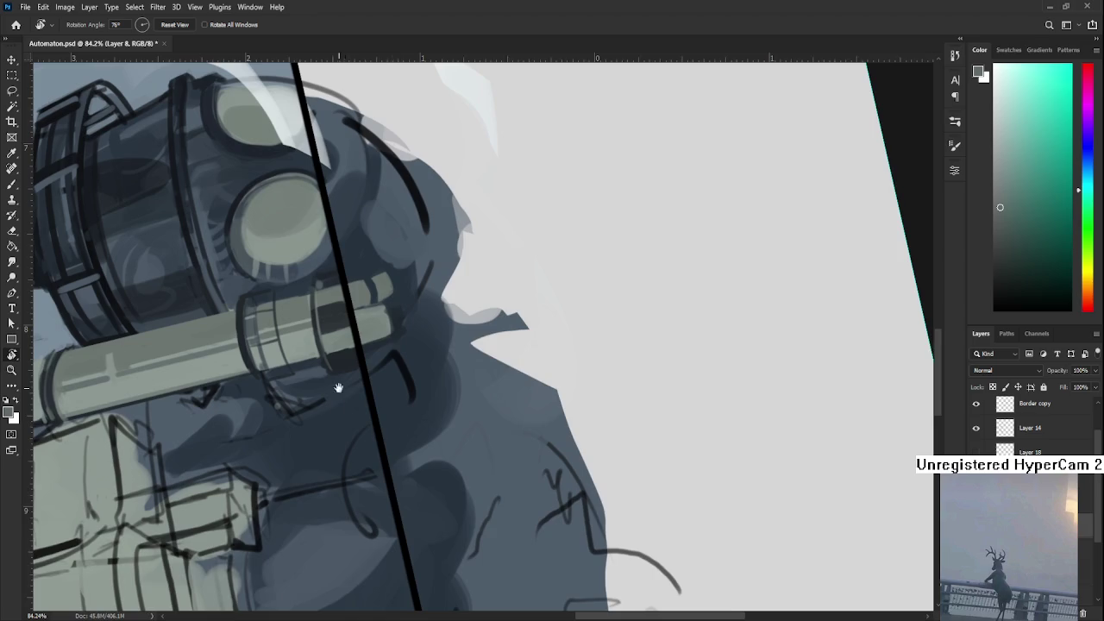
- Sample a dark blue-grey from the pipe and paint a thin dark line across the pipe band
key("b")
left_click(343, 428, "alt")
left_click(355, 386, "alt")
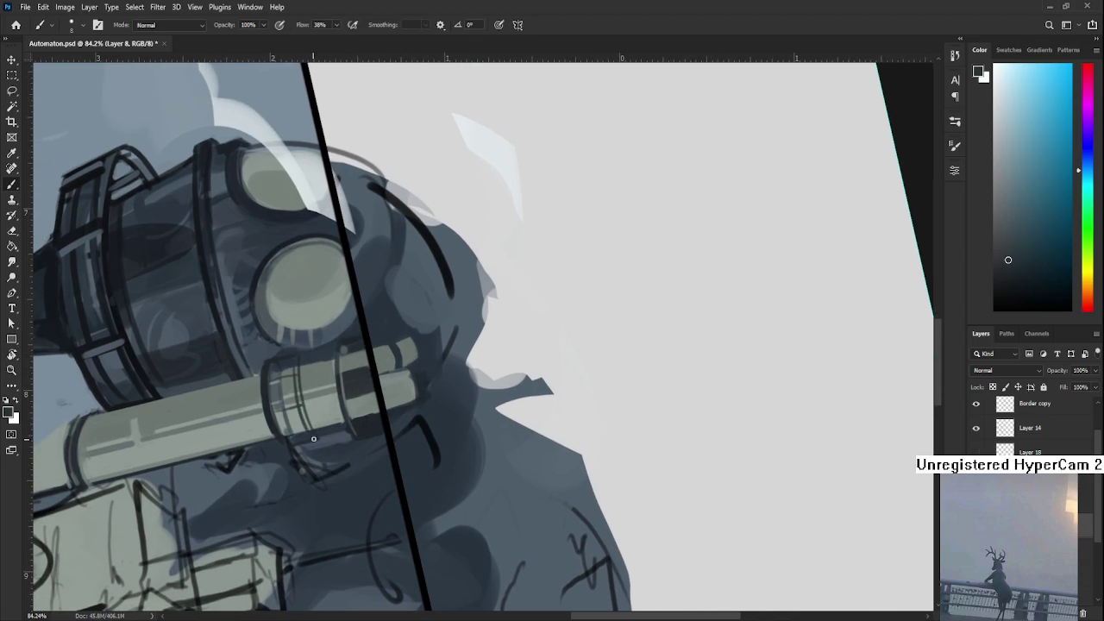
left_click_drag(297, 379, 304, 431)
key("ctrl+z")
mouse_move(294, 369)
left_mouse_down()
mouse_move(312, 433)
mouse_move(565, 417)
left_mouse_up()
- Rotate the view back to 0° and zoom in to 112% on the pipe
key("r")
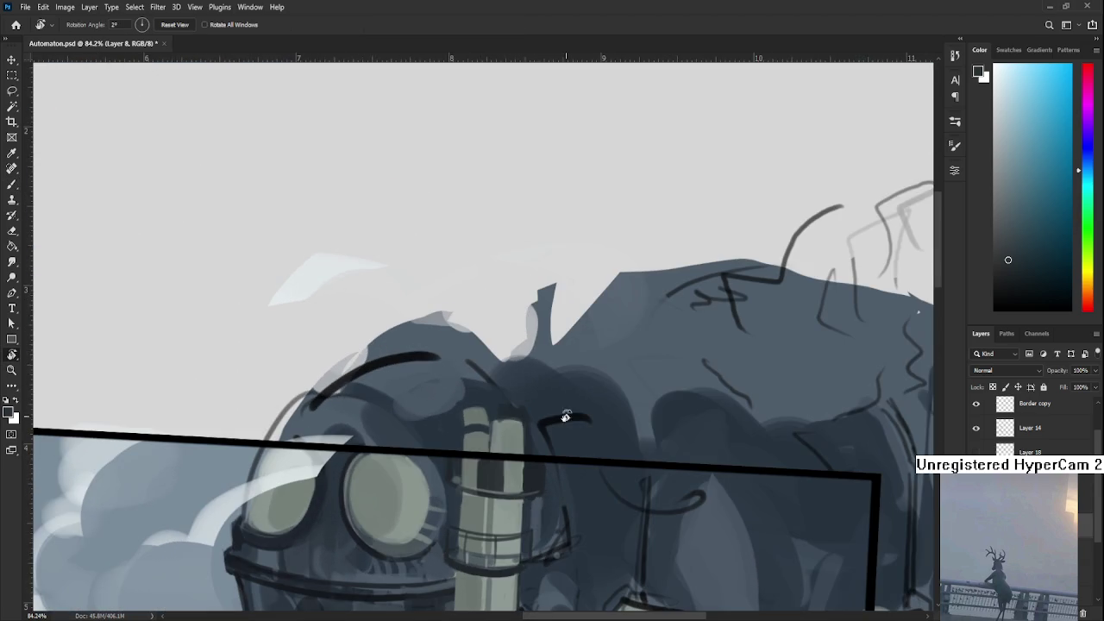
left_click_drag(562, 457, 507, 409)
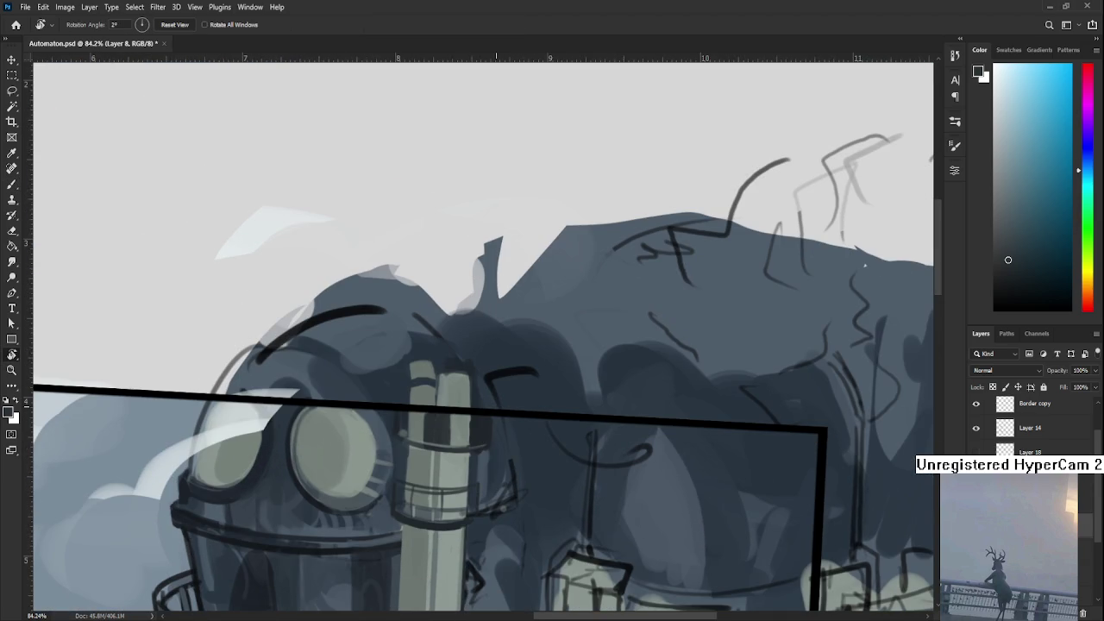
scroll(497, 399, "down", 1)
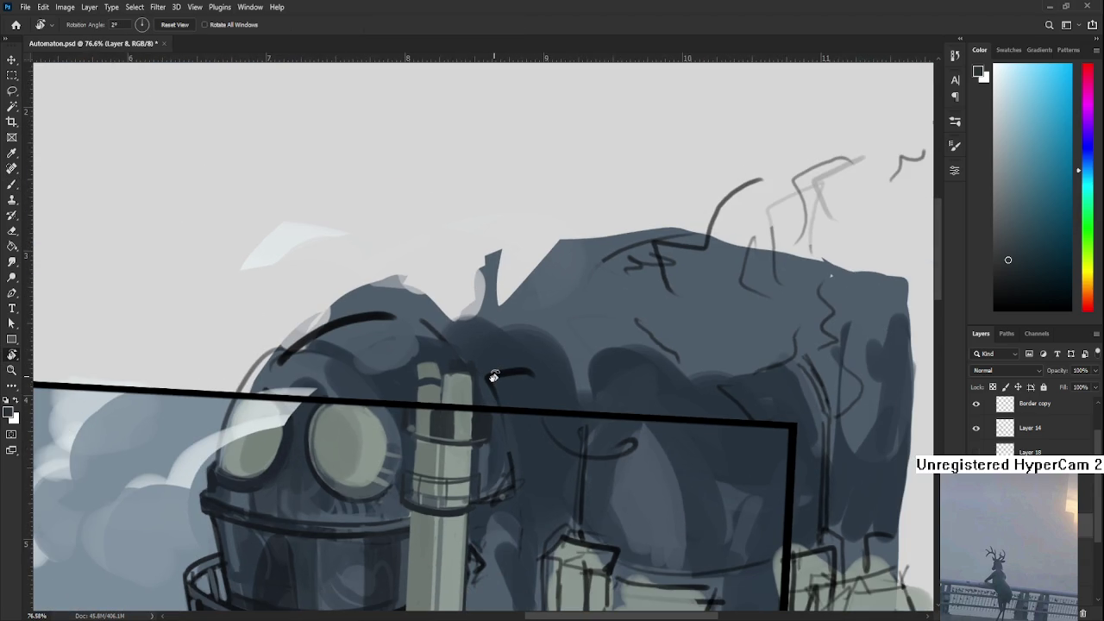
scroll(494, 377, "down", 1)
scroll(470, 402, "down", 1)
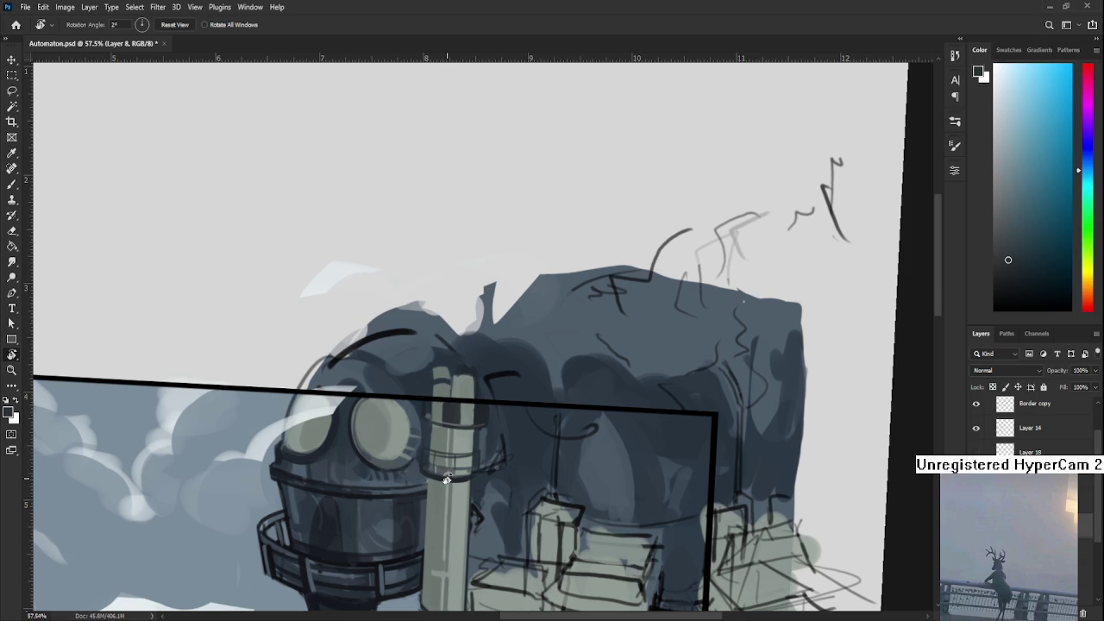
left_click_drag(455, 476, 466, 479)
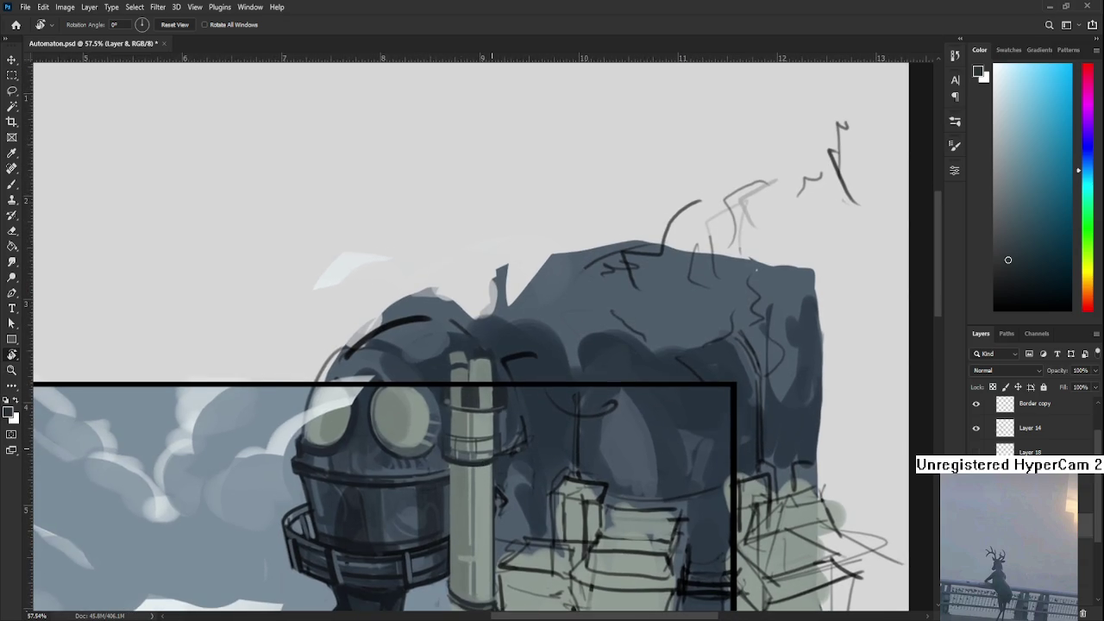
scroll(490, 449, "up", 5)
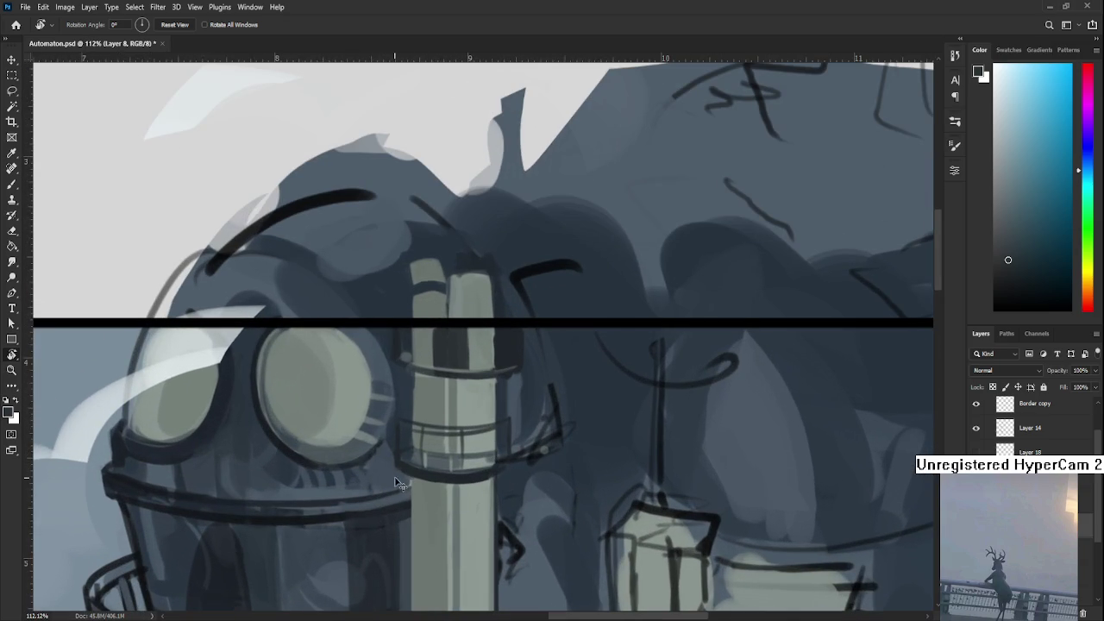
- Sample darker colours from the painting while tilting the view around the pipe
key("b")
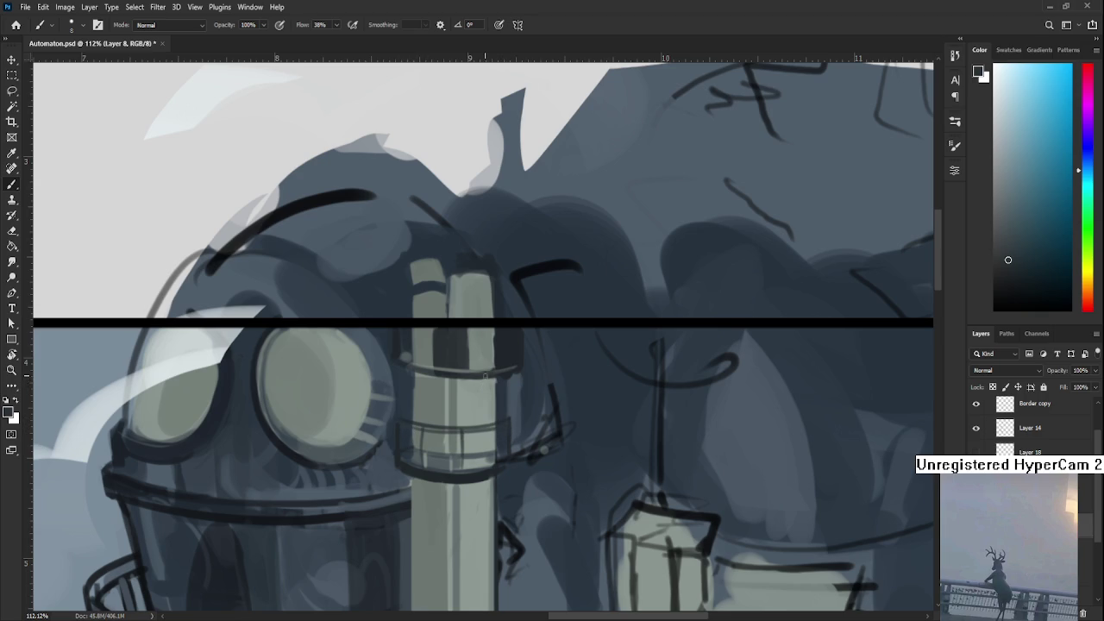
scroll(484, 377, "down", 1)
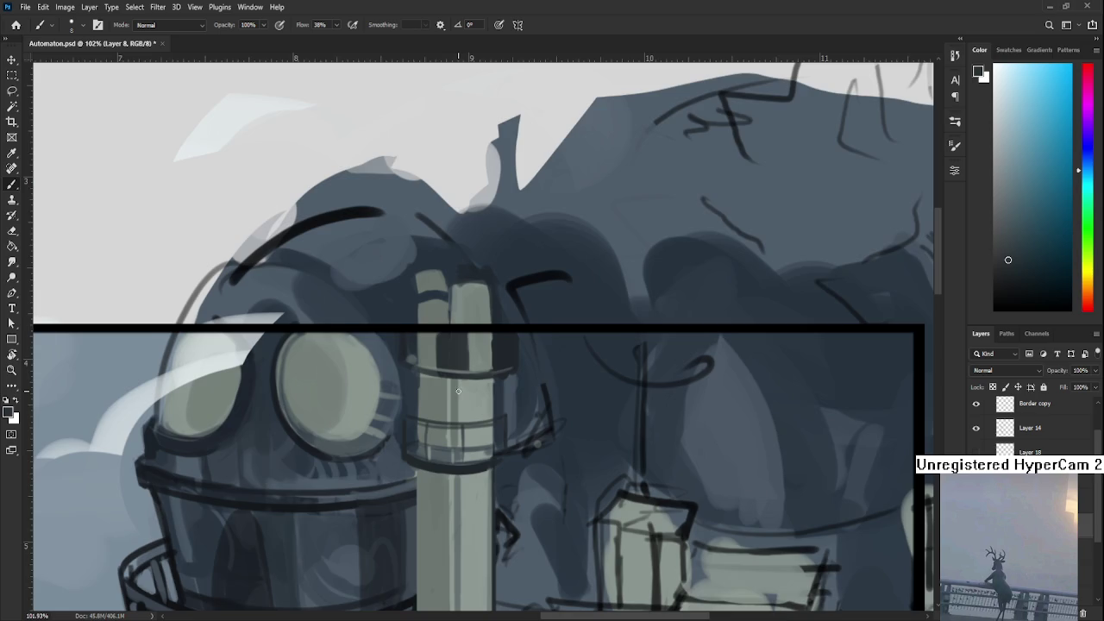
scroll(458, 391, "up", 1)
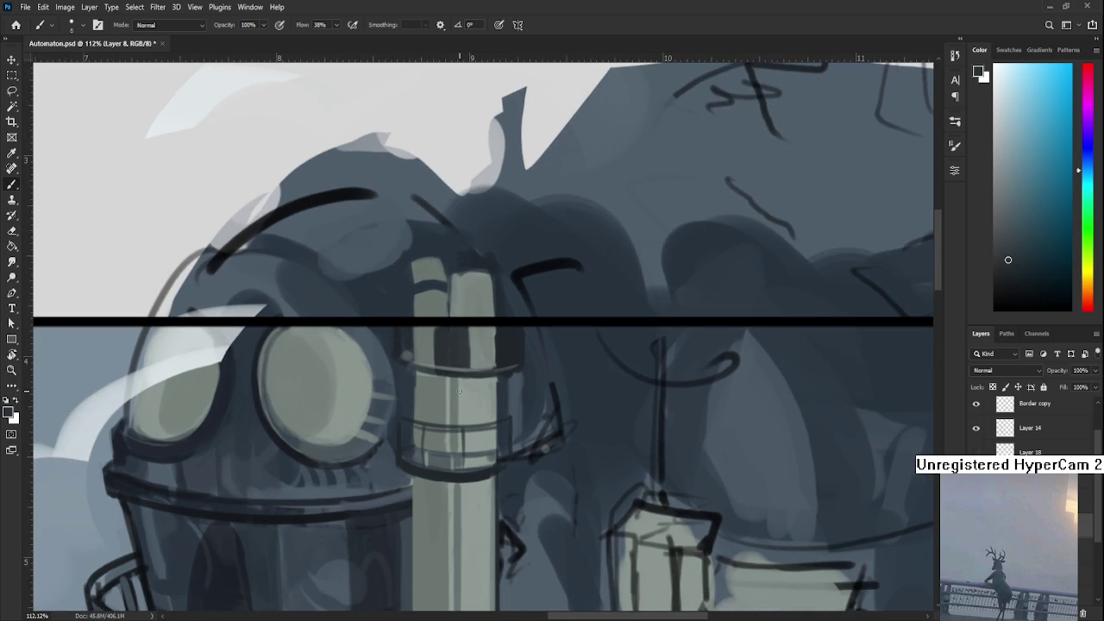
left_click(431, 390, "alt")
left_click_drag(397, 457, 424, 468)
left_click_drag(533, 447, 382, 439)
left_click(384, 436, "alt")
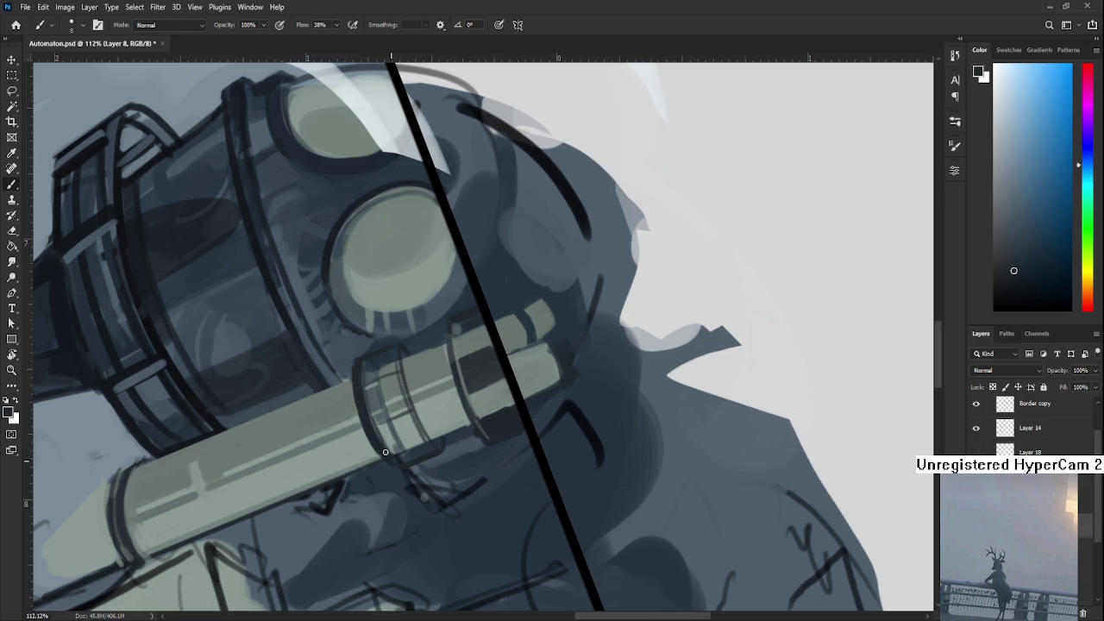
key("r")
mouse_move(395, 466)
left_mouse_down()
mouse_move(559, 484)
mouse_move(603, 407)
left_mouse_up()
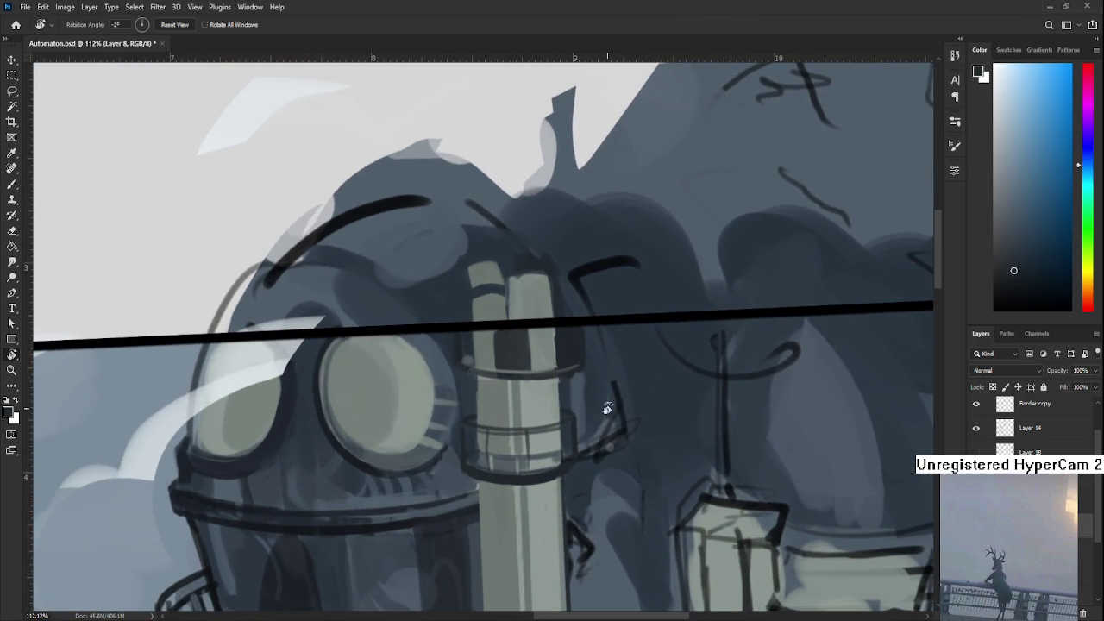
- Sample the pipe's greenish grey and rotate the view so the border is horizontal
left_click(545, 405, "alt")
left_click(546, 377, "alt")
left_click(562, 353, "alt")
left_click_drag(562, 354, 529, 438)
left_click(529, 439, "alt")
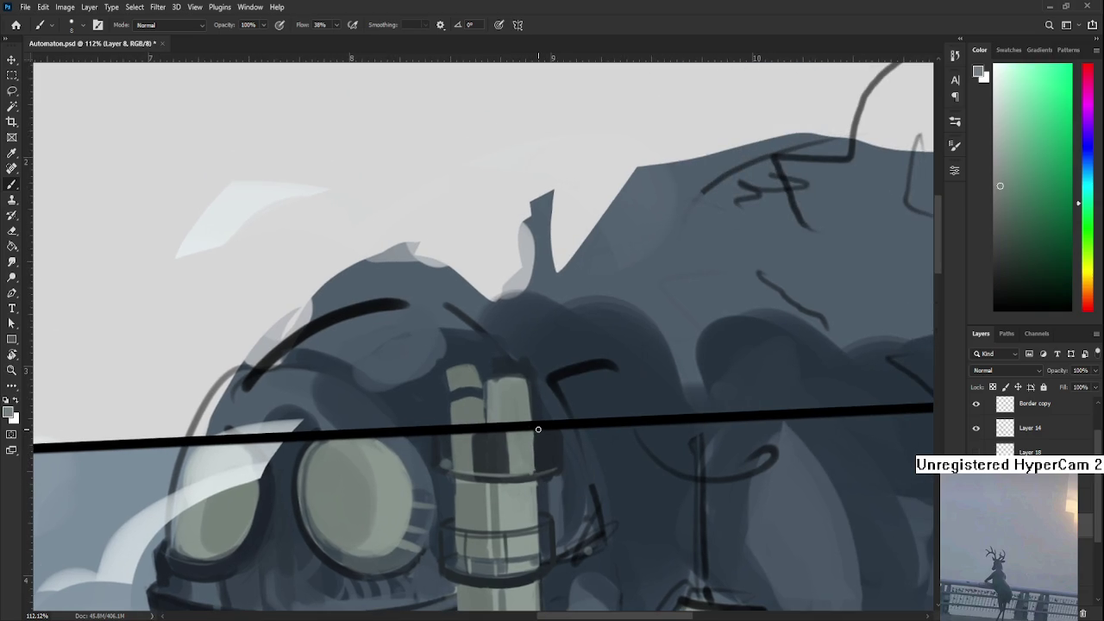
left_click(556, 428, "alt")
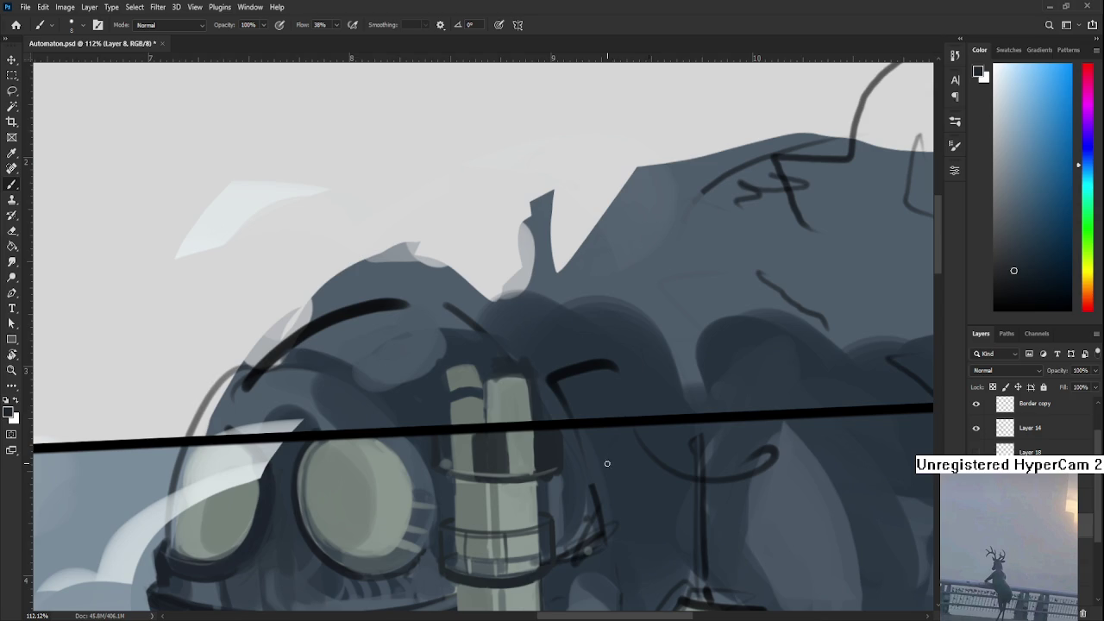
key("r")
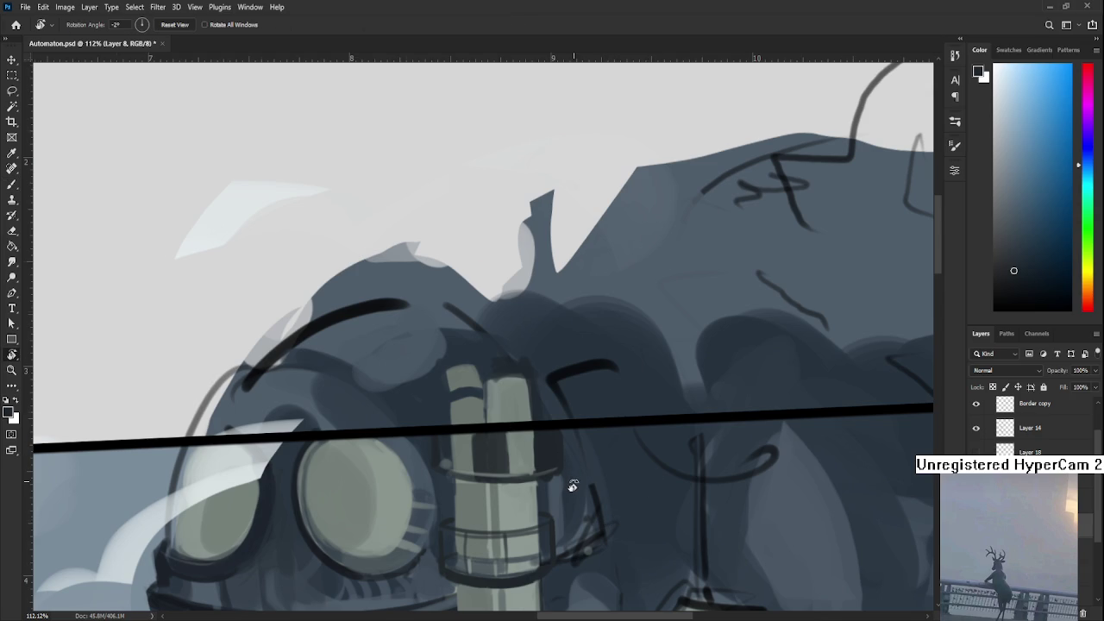
left_click_drag(572, 473, 574, 488)
key("b")
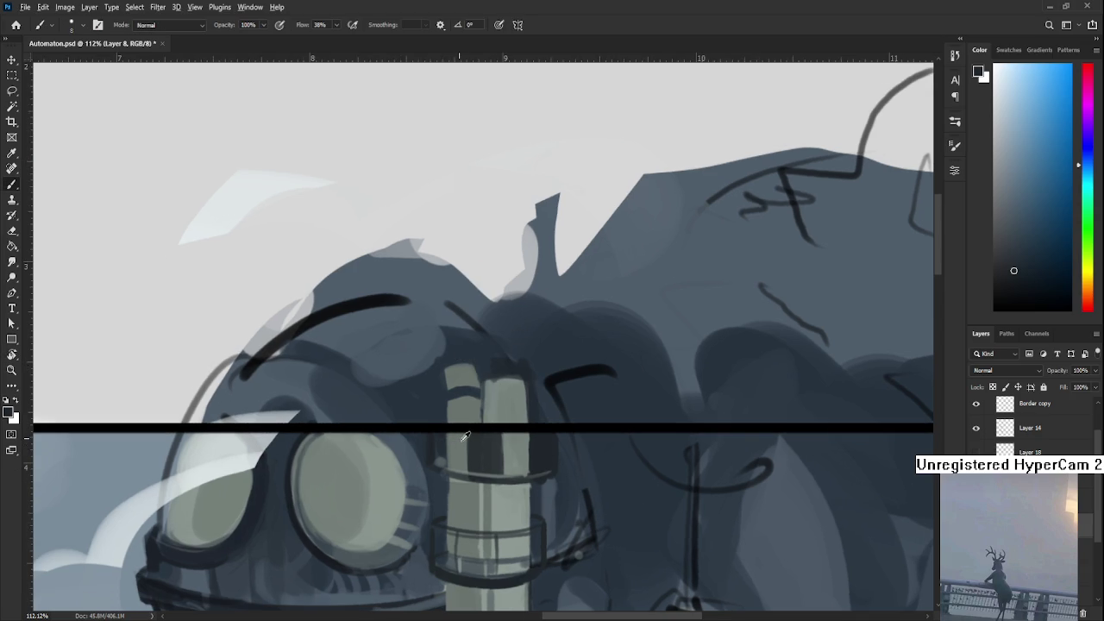
- Paint thin light and dark strokes down the pipe, then lighten it with grey strokes
left_click(463, 441, "alt")
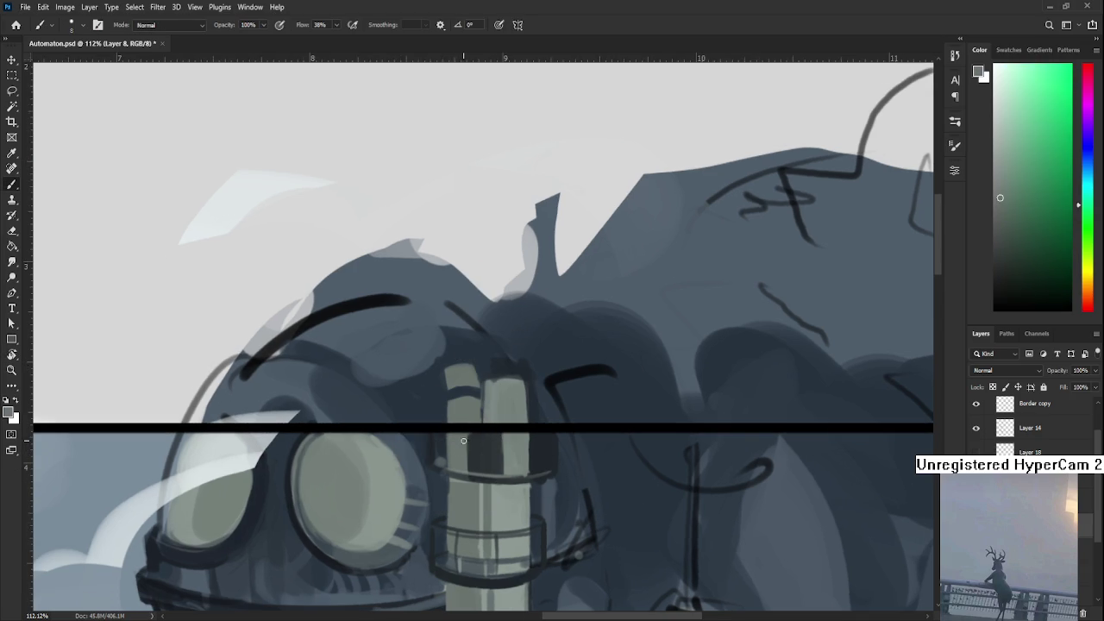
mouse_move(468, 430)
left_mouse_down()
mouse_move(467, 470)
mouse_move(464, 431)
left_mouse_up()
mouse_move(472, 433)
left_mouse_down()
mouse_move(471, 471)
mouse_move(470, 426)
left_mouse_up()
left_click(481, 452, "alt")
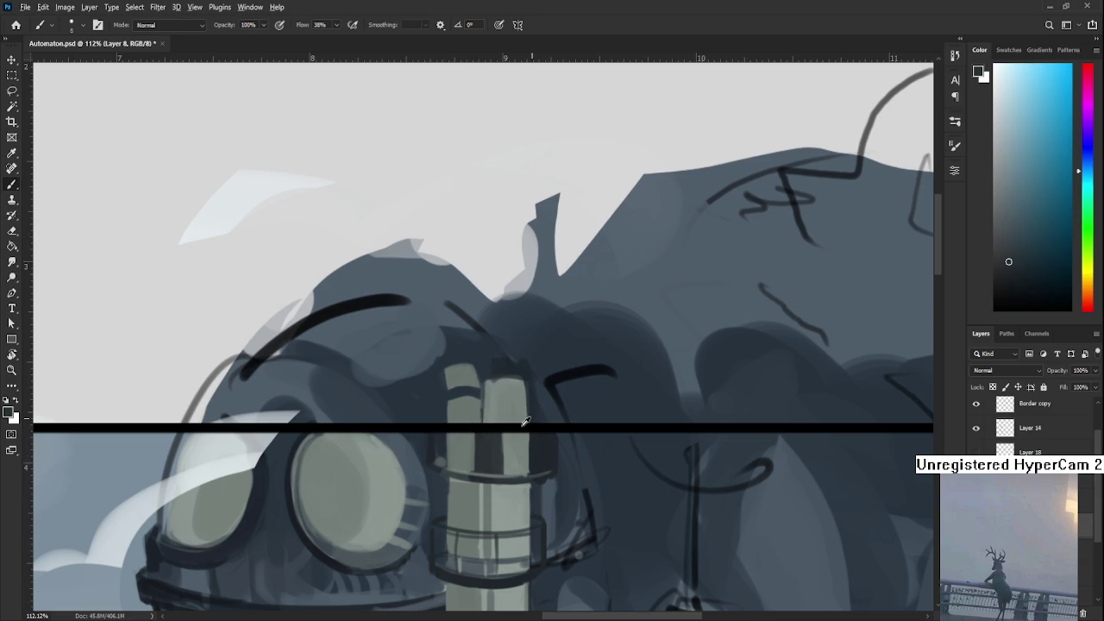
left_click(502, 437, "alt")
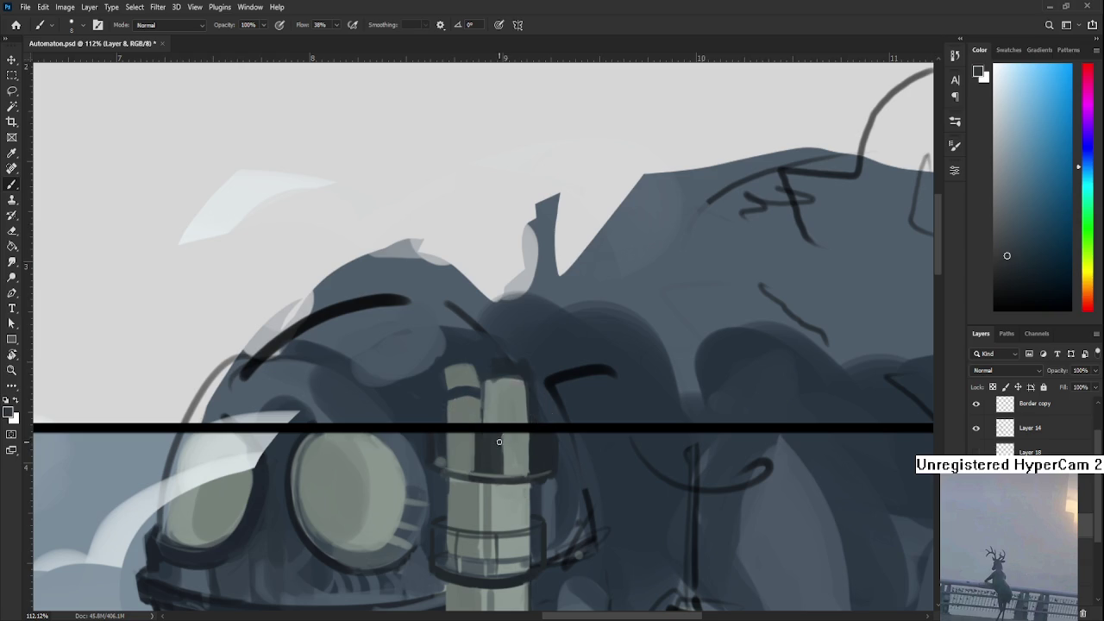
mouse_move(503, 431)
left_mouse_down()
mouse_move(503, 473)
mouse_move(503, 433)
left_mouse_up()
left_click(516, 450, "alt")
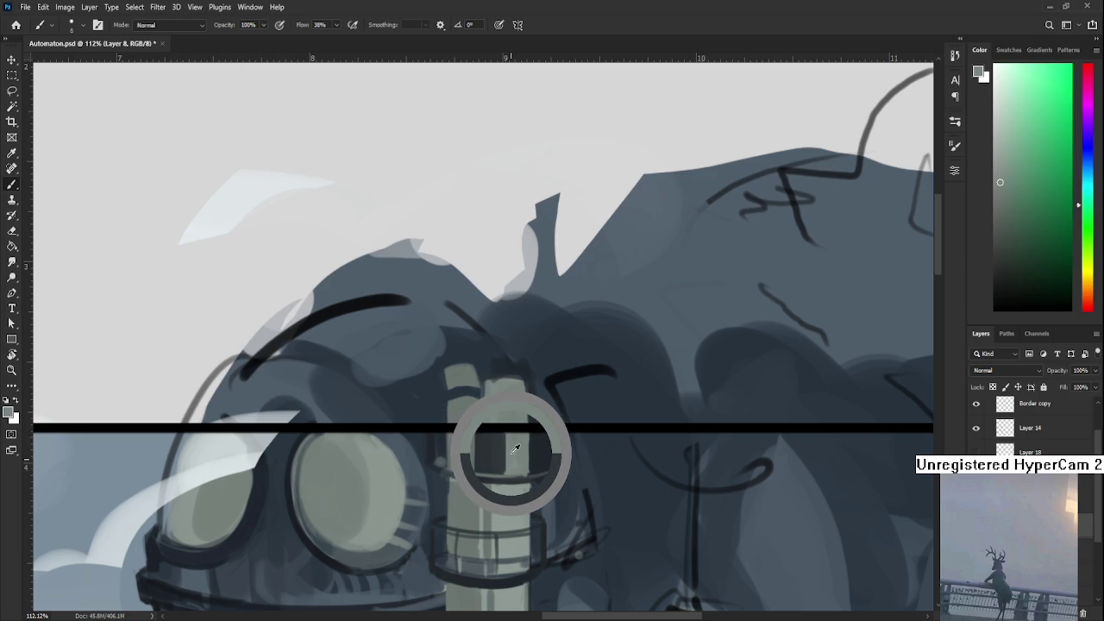
left_click_drag(493, 444, 508, 388)
left_click(505, 439, "alt")
left_click_drag(506, 440, 507, 433)
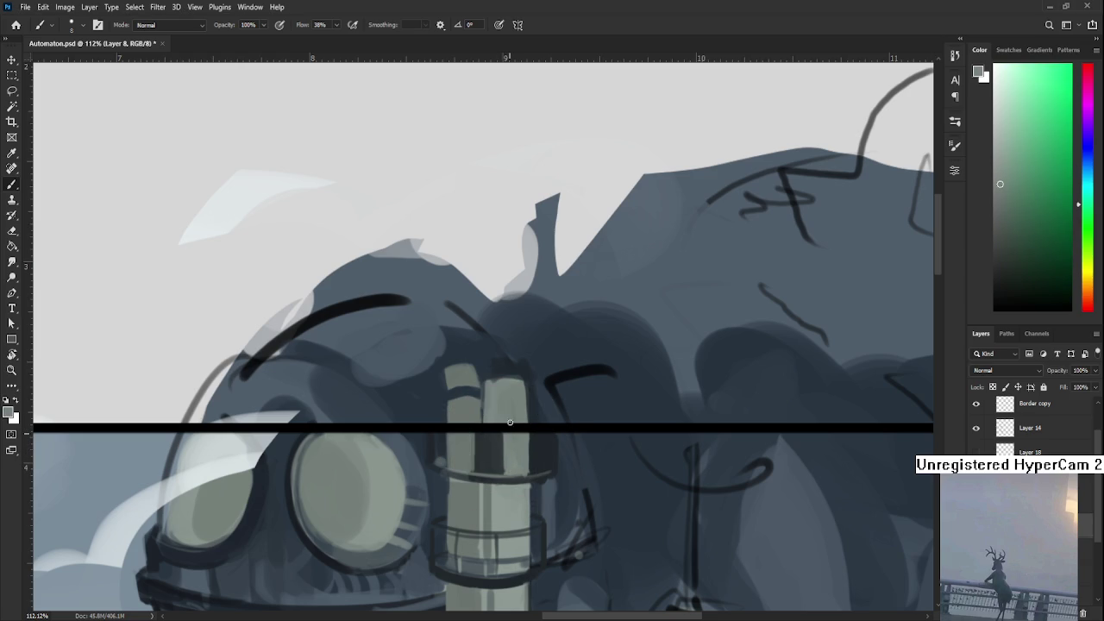
- Paint a dark vertical stripe down the pipe's centre and a dark stroke along its left edge
left_click(497, 441, "alt")
left_click_drag(480, 475, 478, 380)
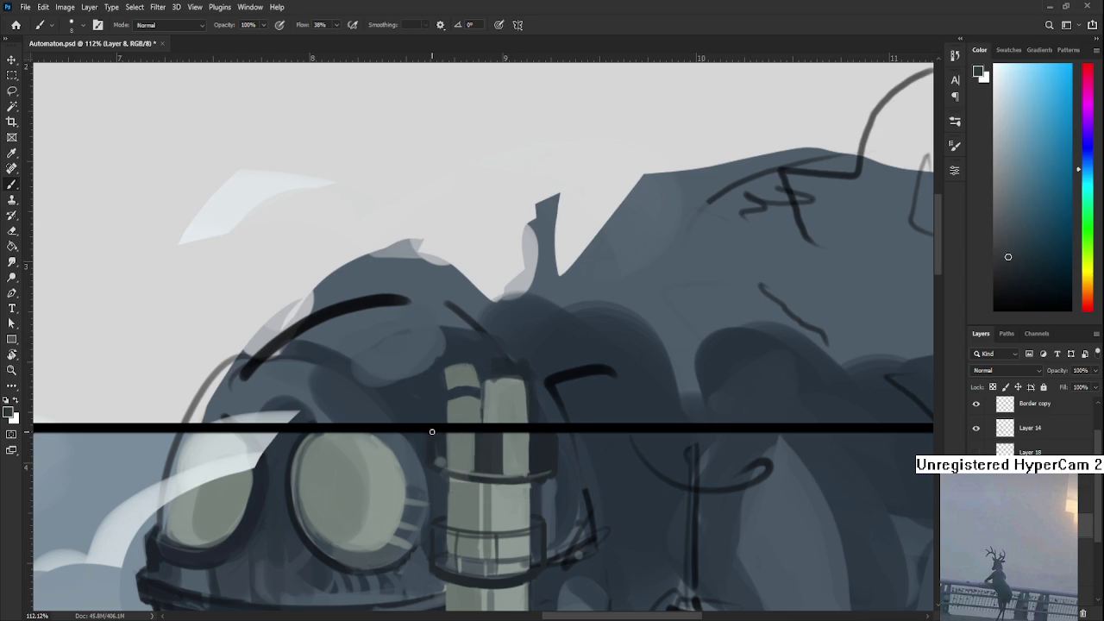
left_click(456, 450, "alt")
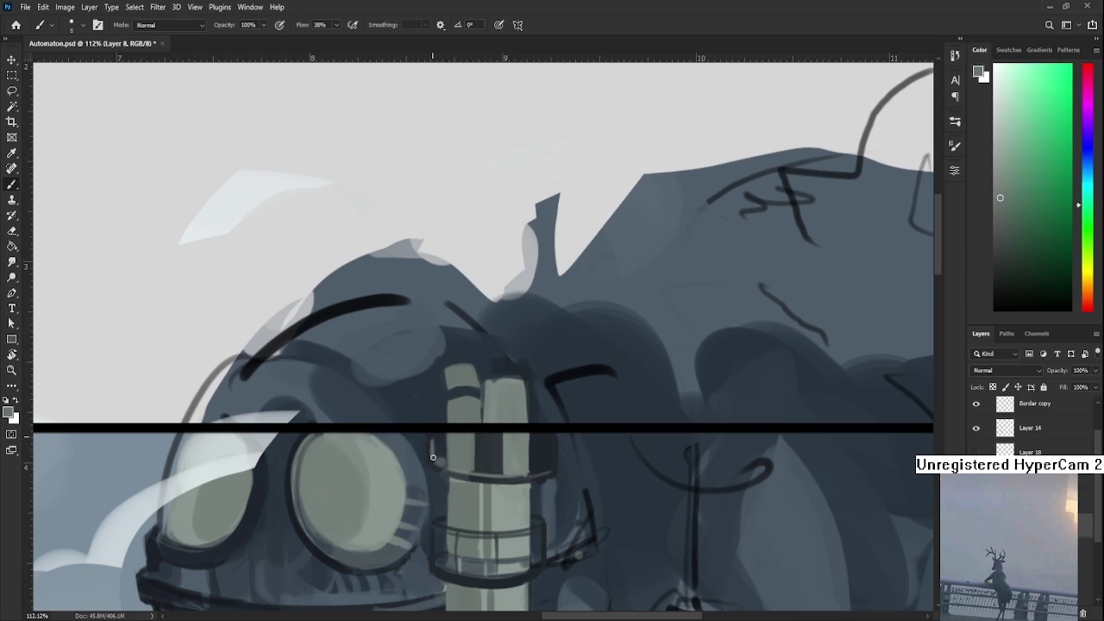
left_click_drag(433, 446, 433, 438)
key("ctrl+z")
left_click(453, 451, "alt")
left_click(489, 447, "alt")
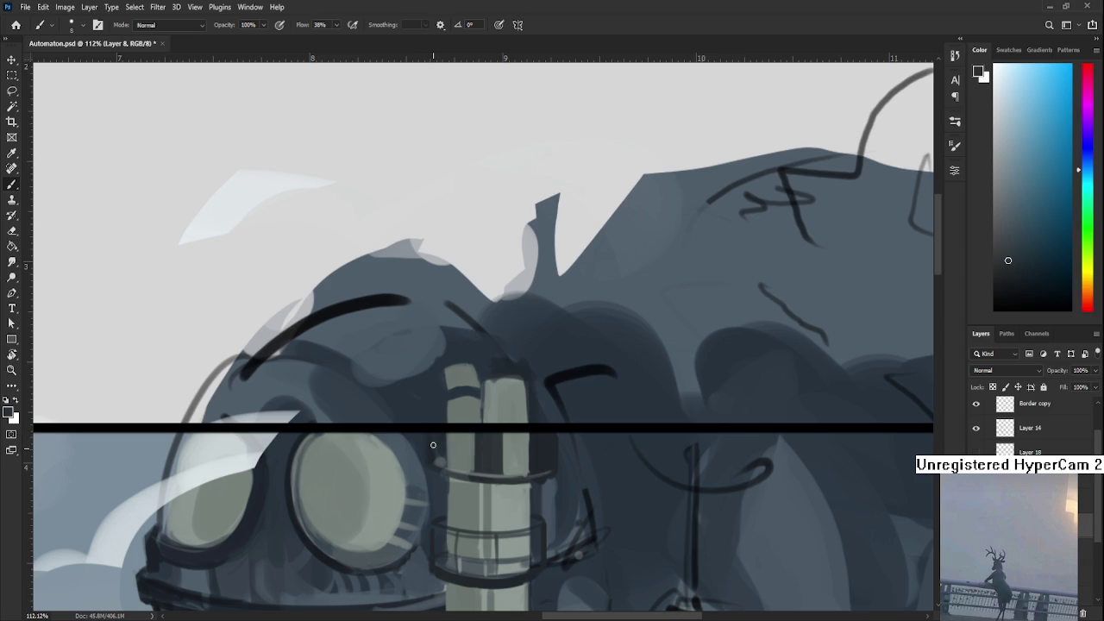
left_click(488, 449, "alt")
left_click(461, 451, "alt")
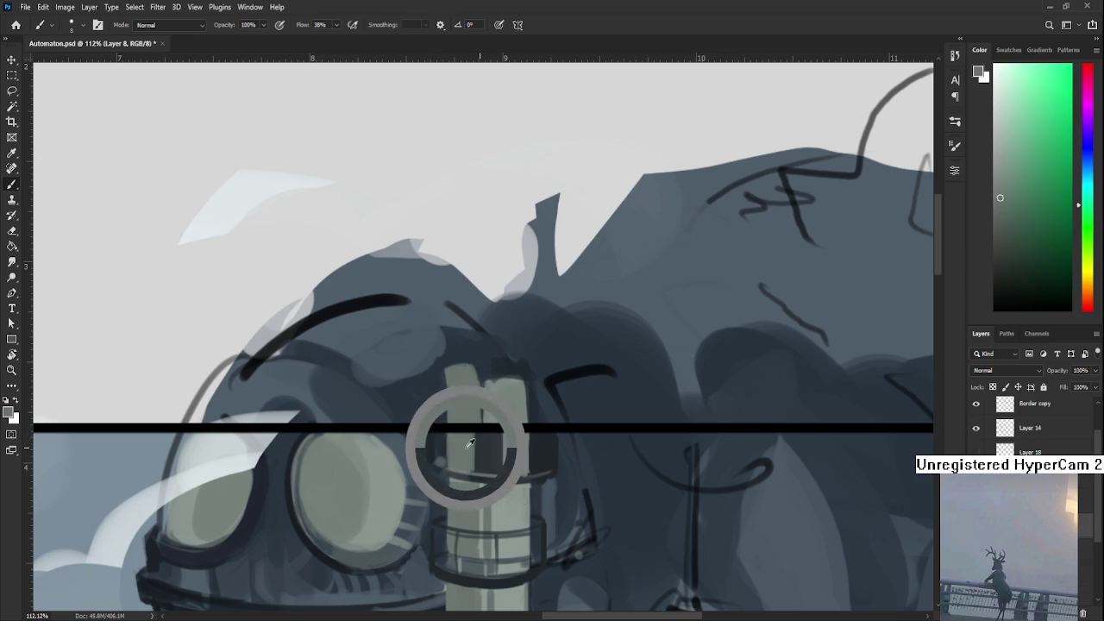
left_click_drag(434, 433, 433, 460)
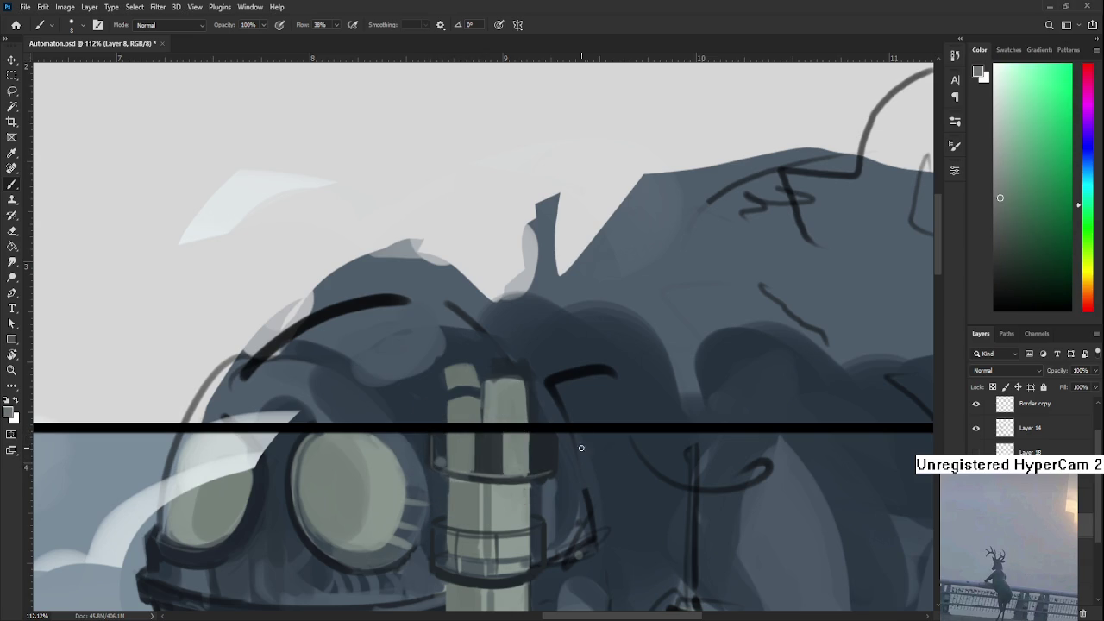
left_click_drag(527, 468, 384, 489)
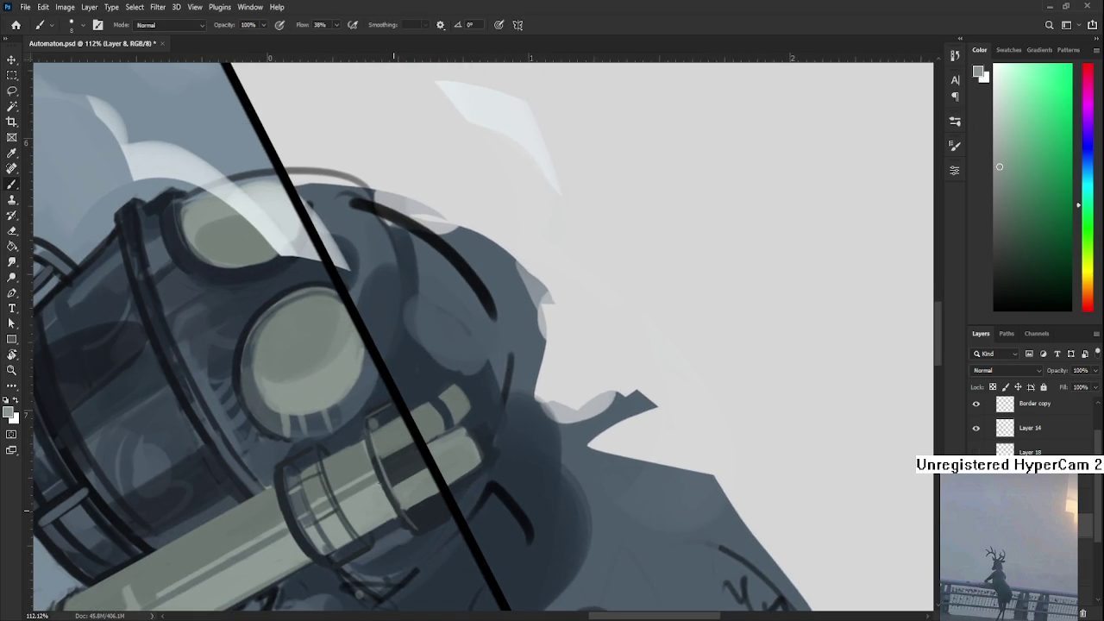
- Sample grey-greens from the pipe, level the view, then take the head's dark blue-grey
left_click(398, 508, "alt")
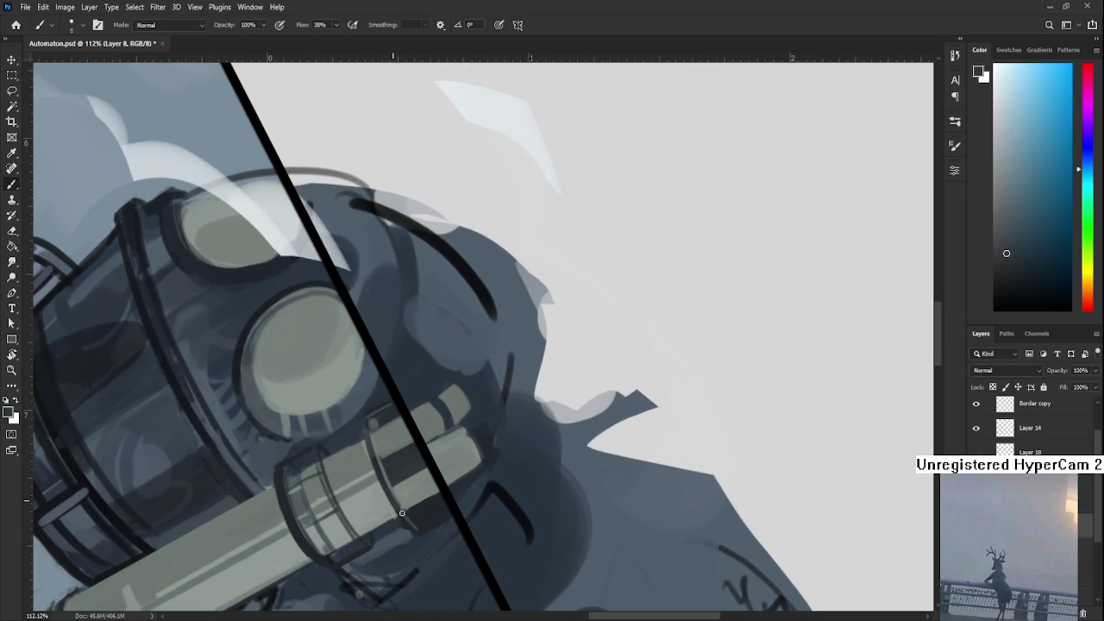
left_click(397, 508, "alt")
left_click(410, 505, "alt")
key("r")
left_click_drag(408, 520, 646, 451)
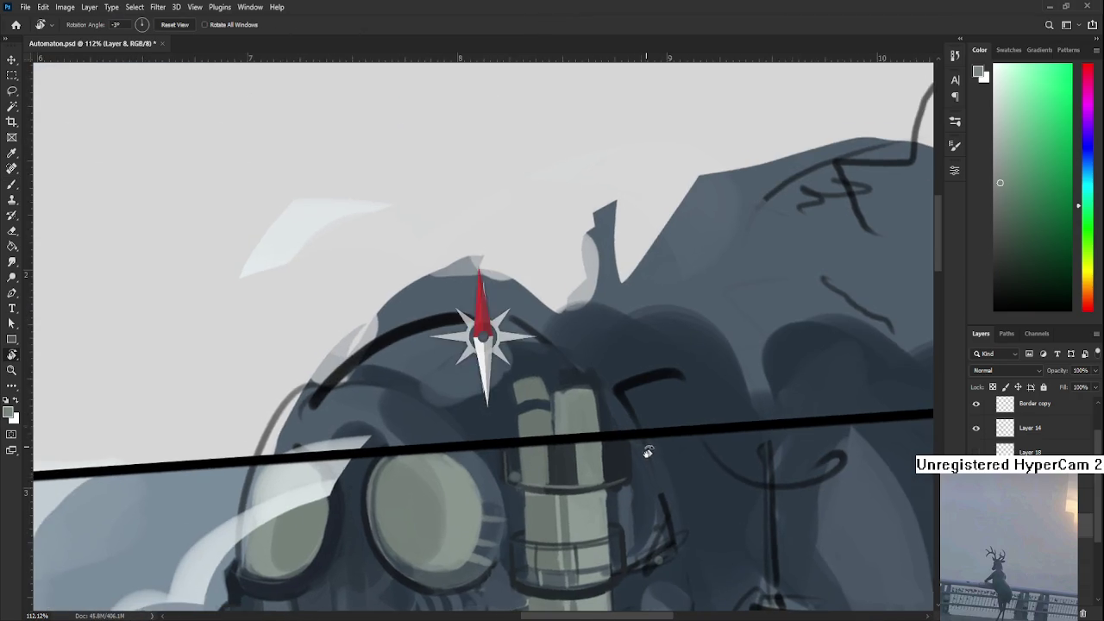
key("b")
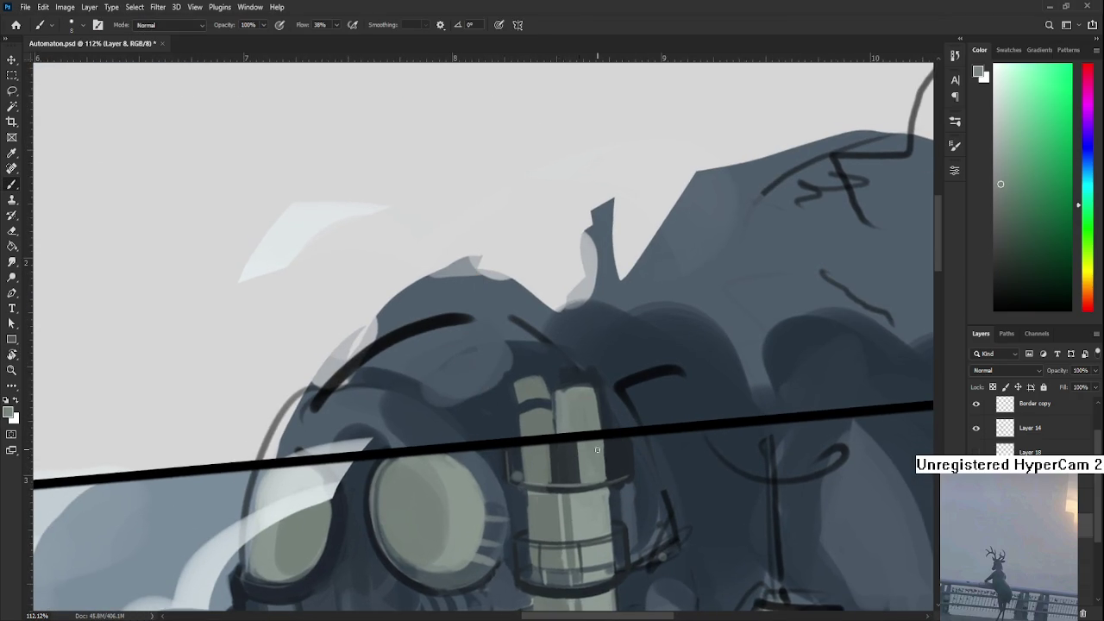
key("r")
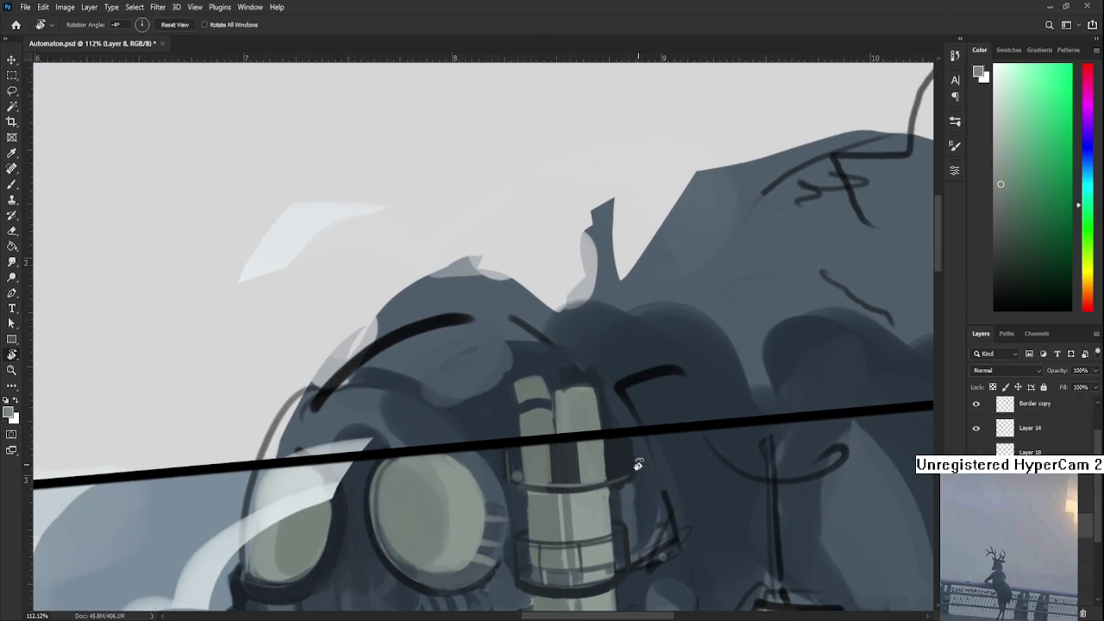
left_click_drag(638, 458, 623, 483)
key("b")
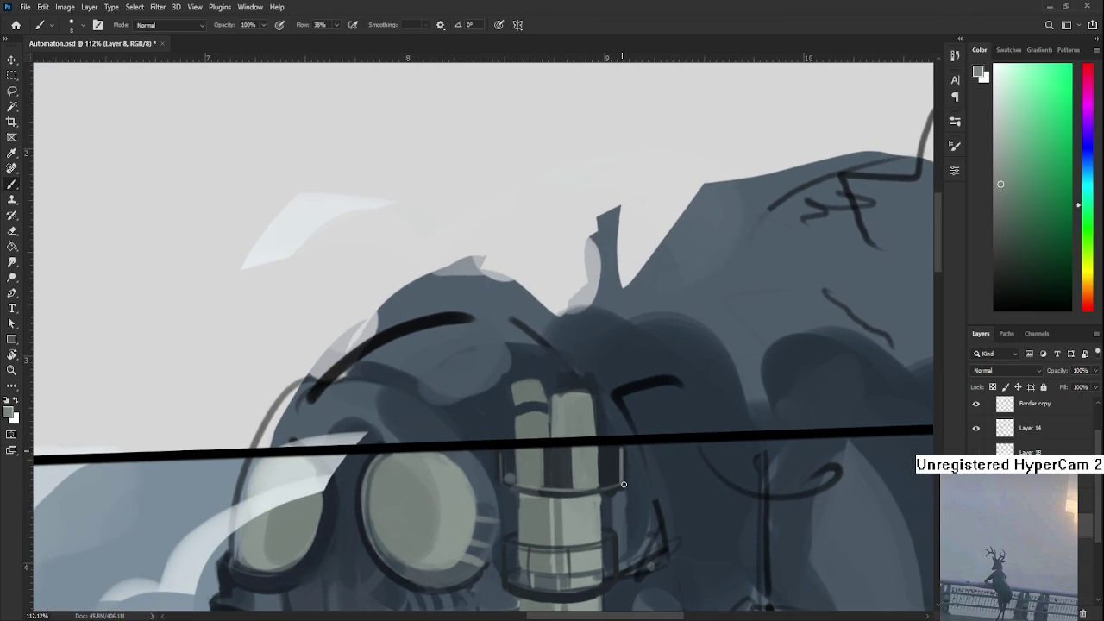
left_click(635, 457, "alt")
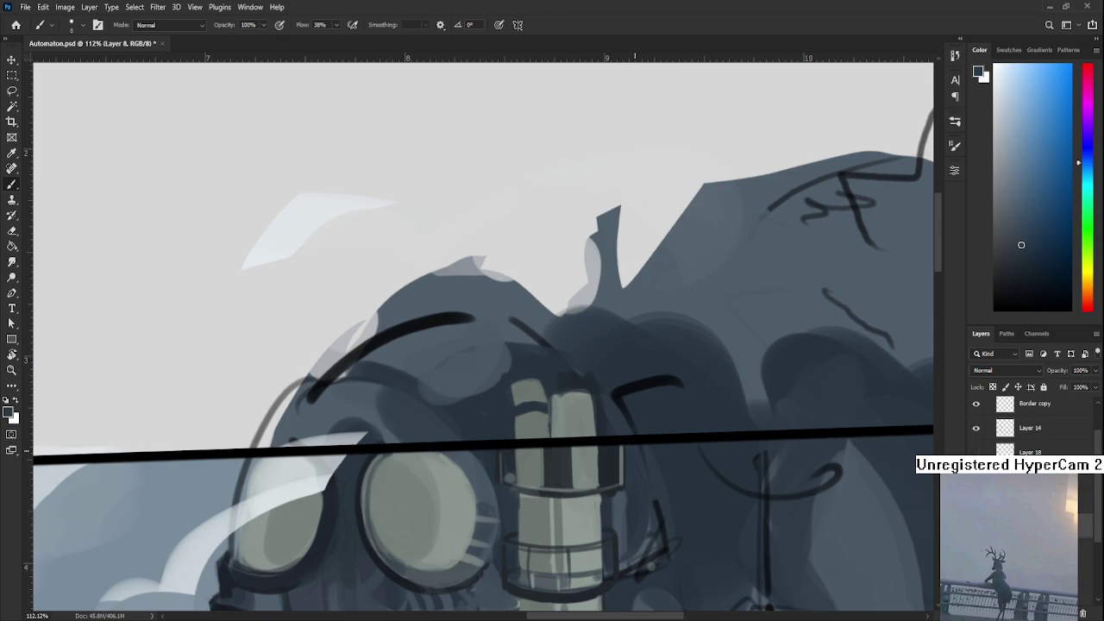
scroll(559, 465, "down", 2)
- Zoom to about 149% and rotate the canvas to angle the pipe collar
scroll(557, 470, "down", 2)
scroll(554, 475, "down", 2)
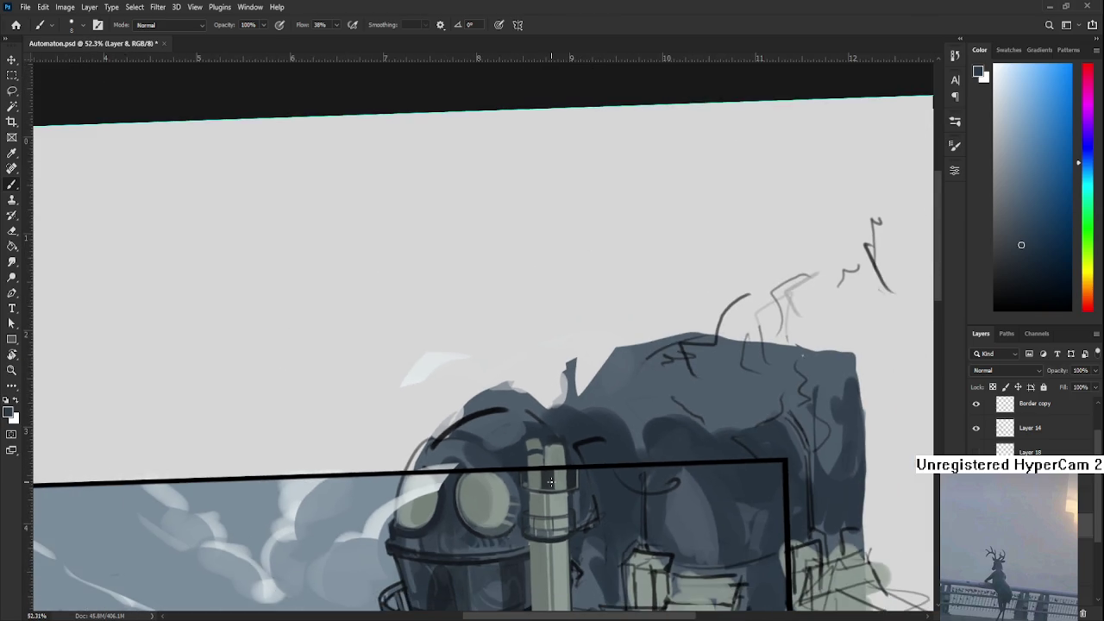
scroll(551, 480, "down", 1)
scroll(551, 480, "up", 2)
scroll(551, 480, "up", 1)
scroll(552, 480, "down", 3)
scroll(551, 480, "down", 1)
scroll(551, 481, "up", 2)
scroll(551, 476, "up", 2)
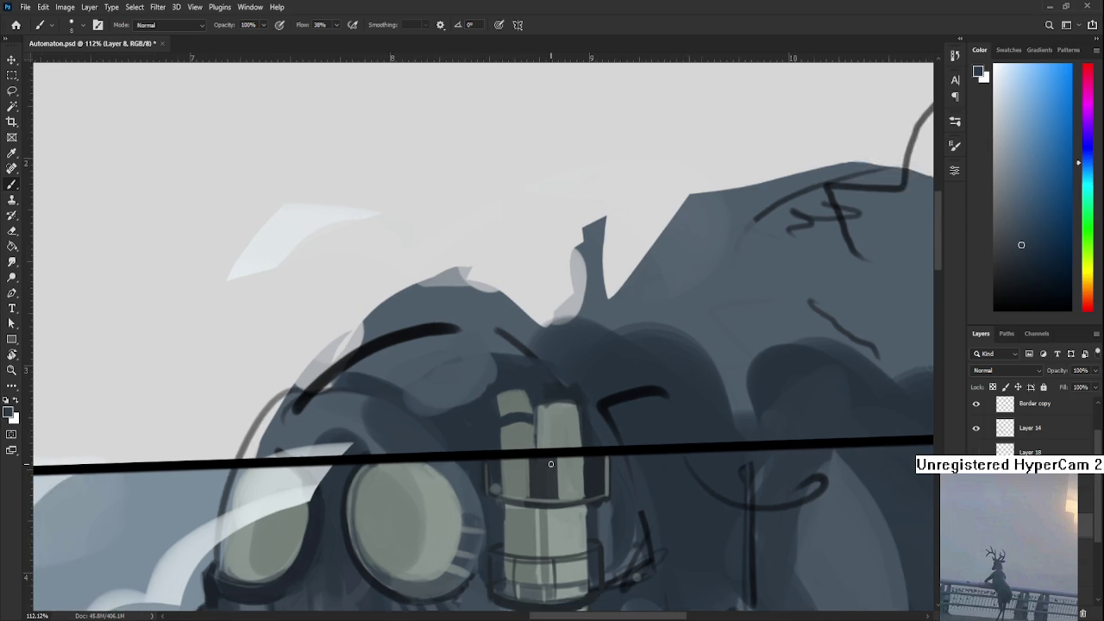
scroll(552, 466, "up", 1)
scroll(554, 462, "up", 1)
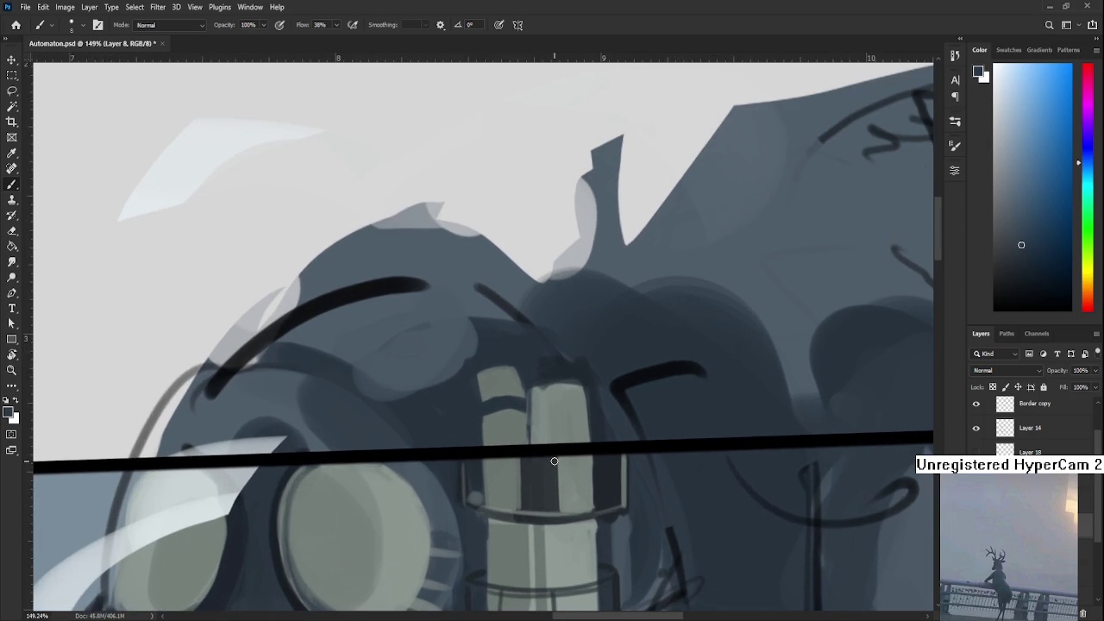
key("r")
mouse_move(561, 394)
left_mouse_down()
mouse_move(428, 436)
mouse_move(486, 423)
left_mouse_up()
- Sample shades from the collar, tilt the border the other way, and pick a grey-green
left_click(450, 400, "alt")
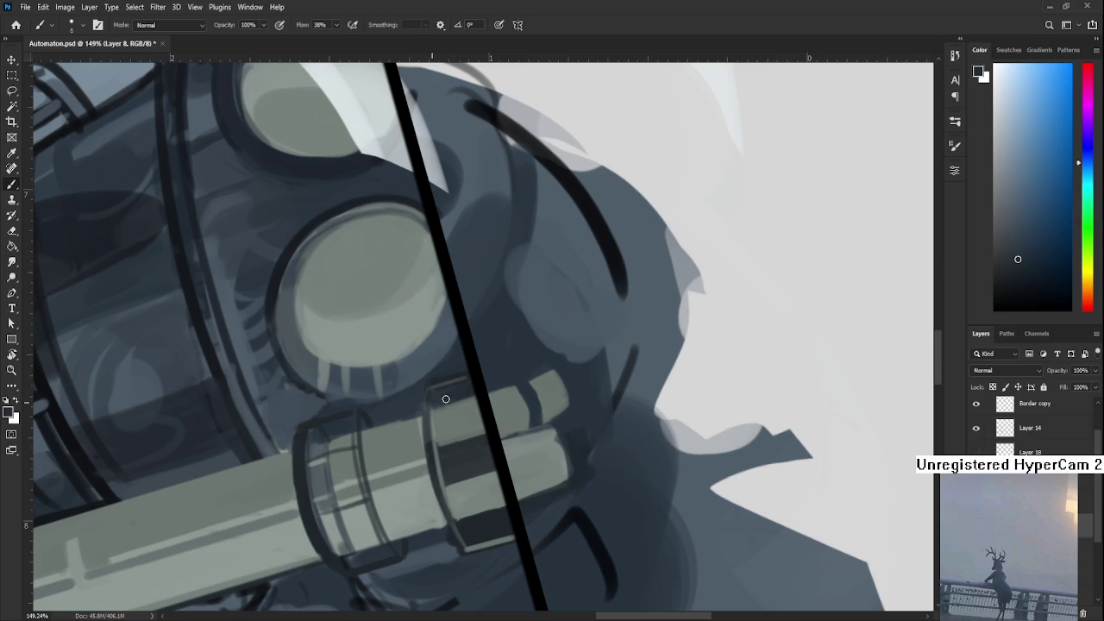
left_click(449, 427, "alt")
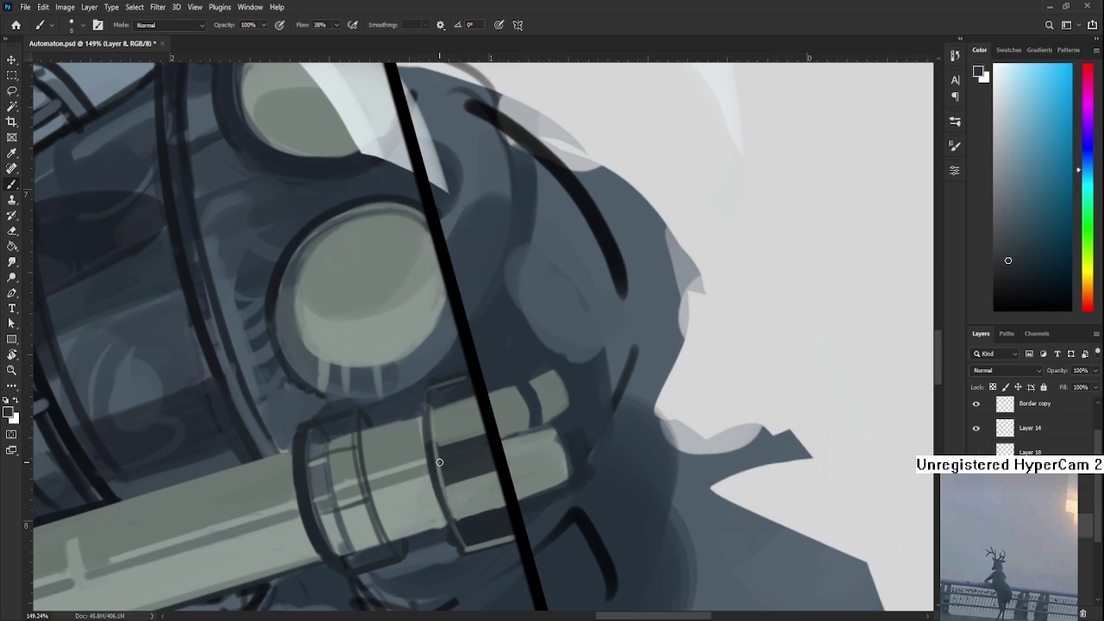
left_click(443, 459, "alt")
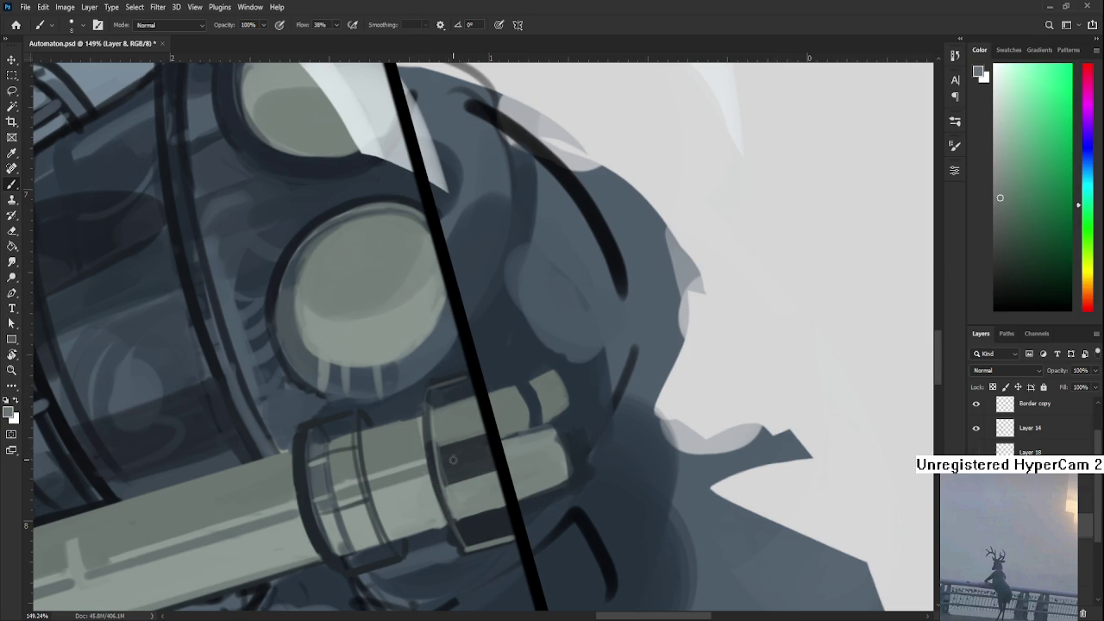
key("r")
left_click_drag(516, 426, 469, 395)
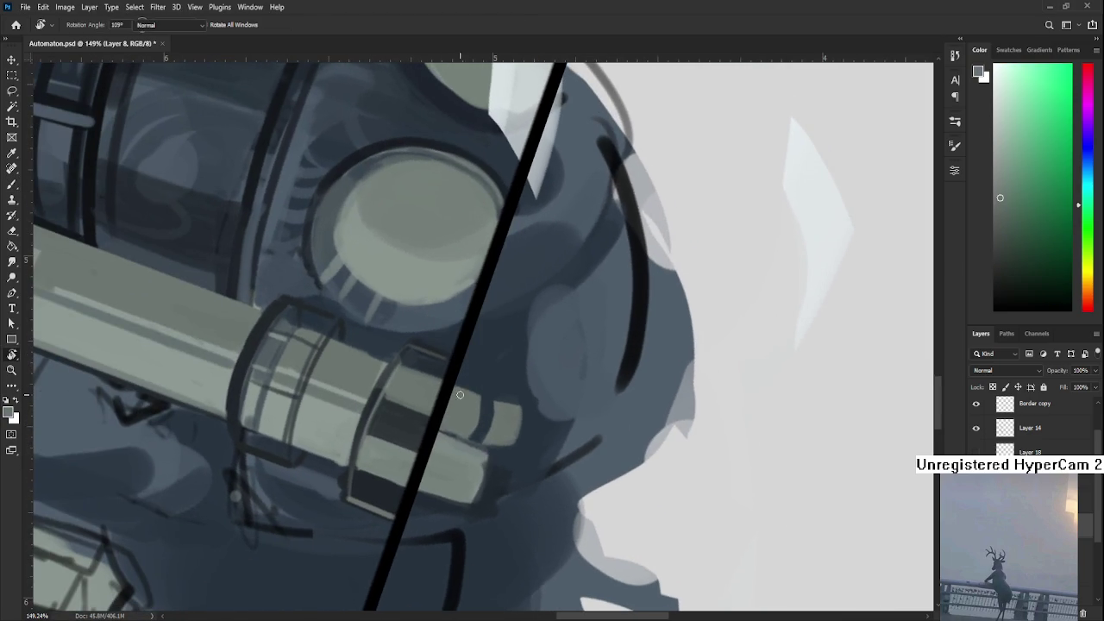
left_click(429, 378, "alt")
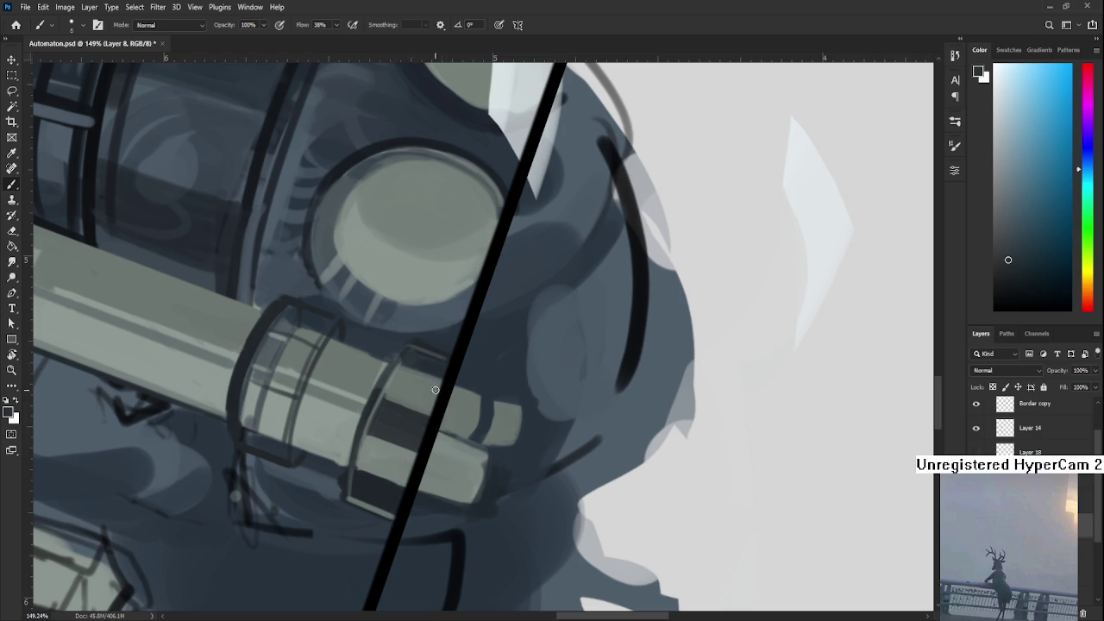
left_click(405, 462, "alt")
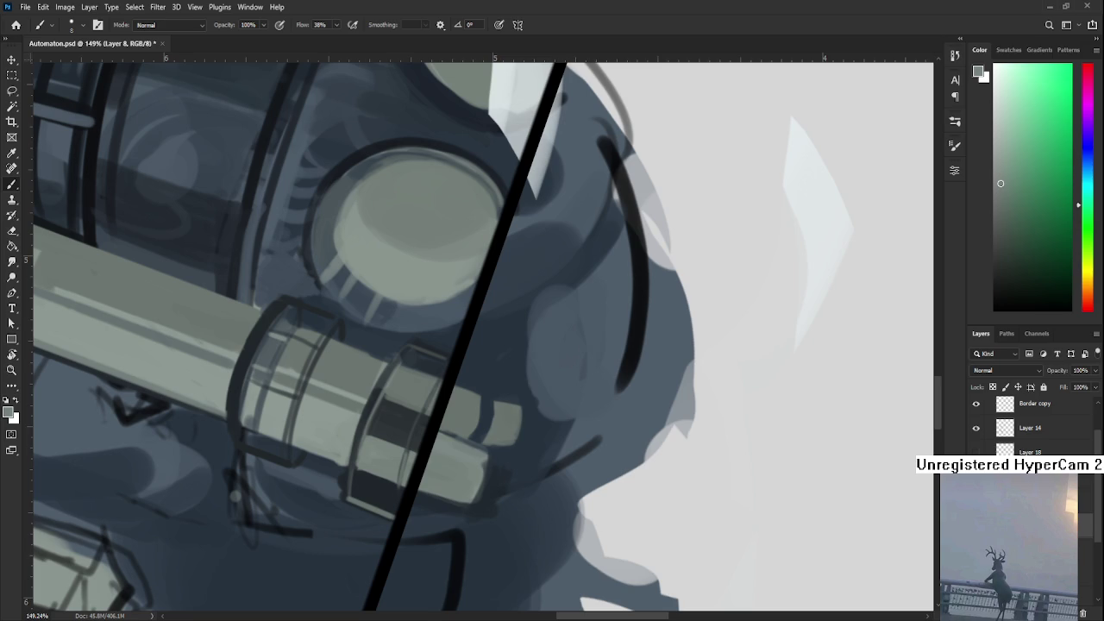
- Zoom in on the collar, sample its colour, and brush light strokes along the ring edge
scroll(423, 381, "down", 3)
scroll(425, 377, "down", 2)
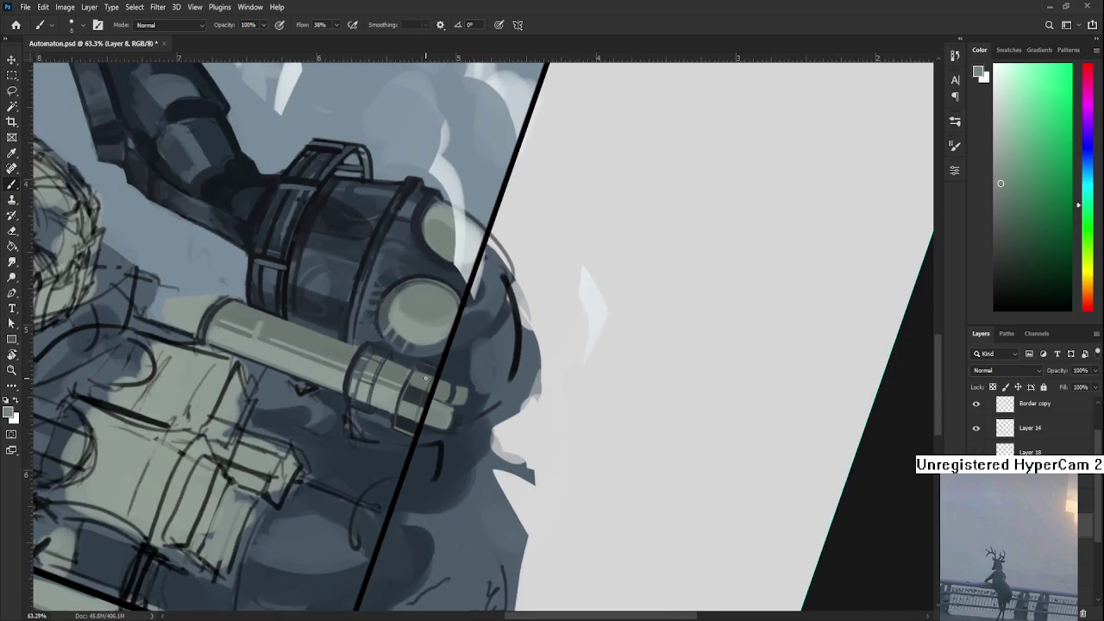
scroll(425, 377, "up", 2)
scroll(427, 380, "up", 2)
scroll(431, 414, "up", 1)
key("r")
left_click_drag(427, 365, 406, 358)
left_click(350, 310, "alt")
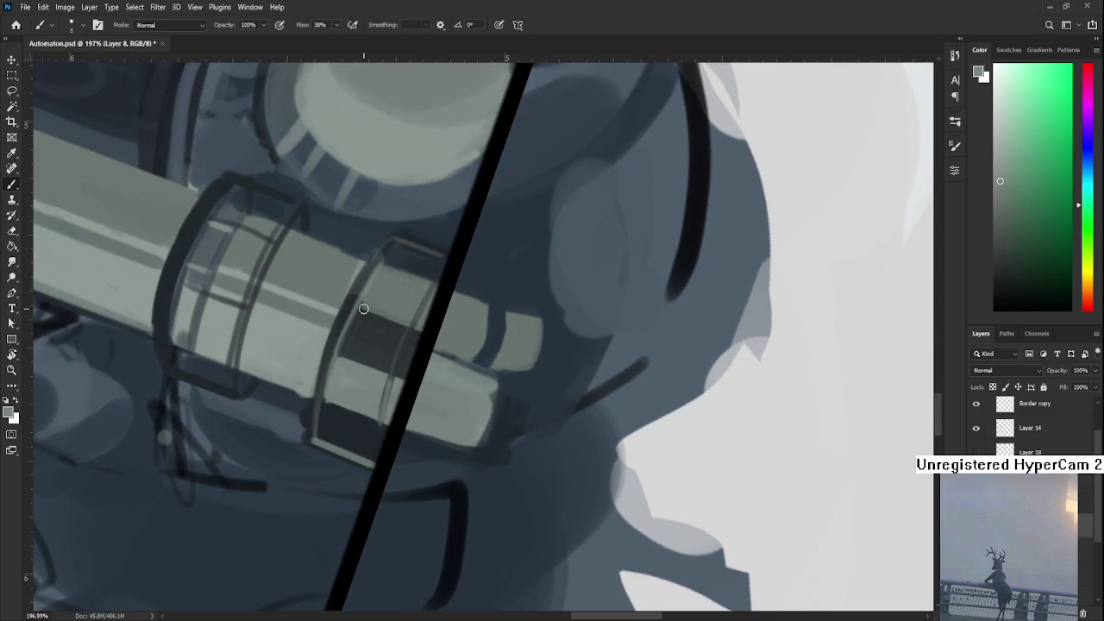
left_click_drag(367, 289, 324, 419)
key("ctrl+z")
left_click_drag(361, 295, 321, 421)
- Rotate the view back to level and fit the whole automaton on screen
left_click_drag(368, 297, 359, 337)
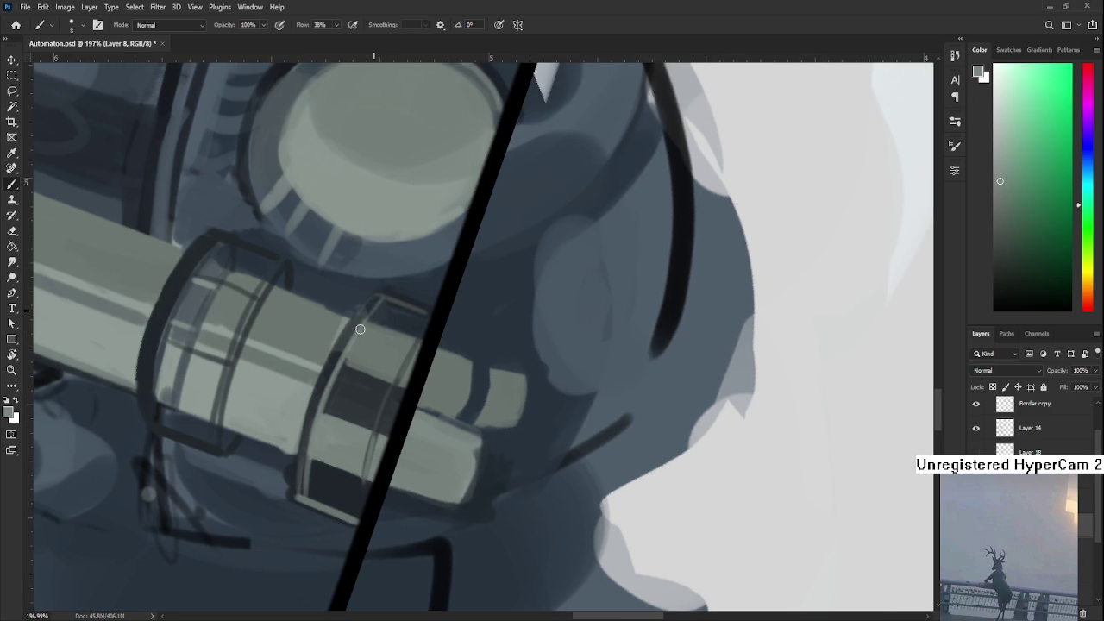
key("r")
mouse_move(345, 377)
left_mouse_down()
mouse_move(534, 352)
mouse_move(527, 368)
mouse_move(664, 510)
left_mouse_up()
key("ctrl+0")
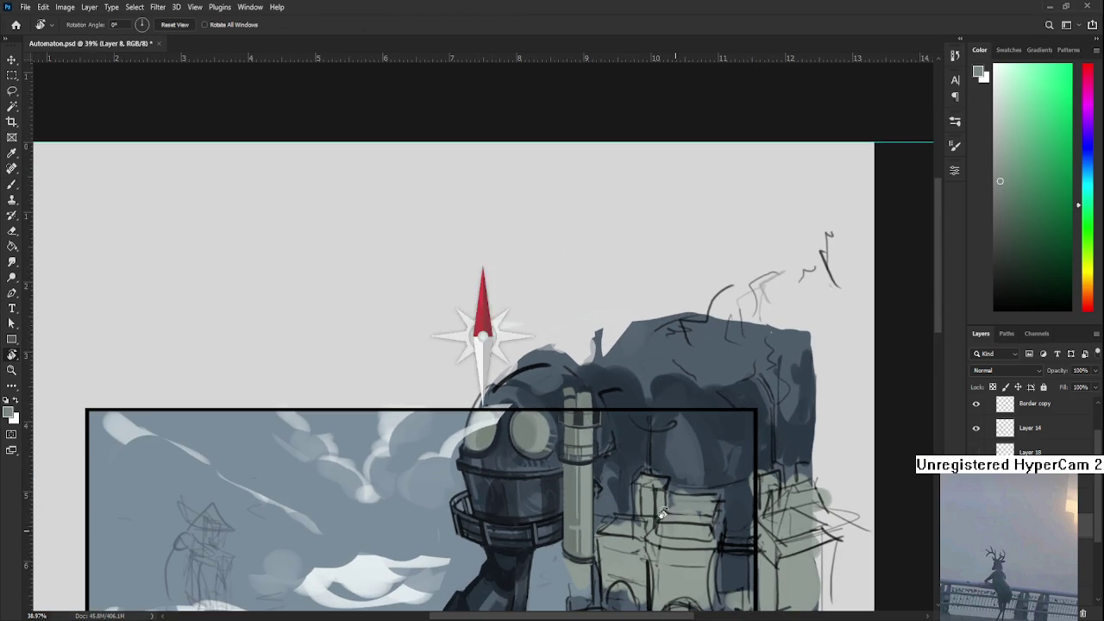
scroll(575, 480, "up", 3)
scroll(495, 401, "up", 5)
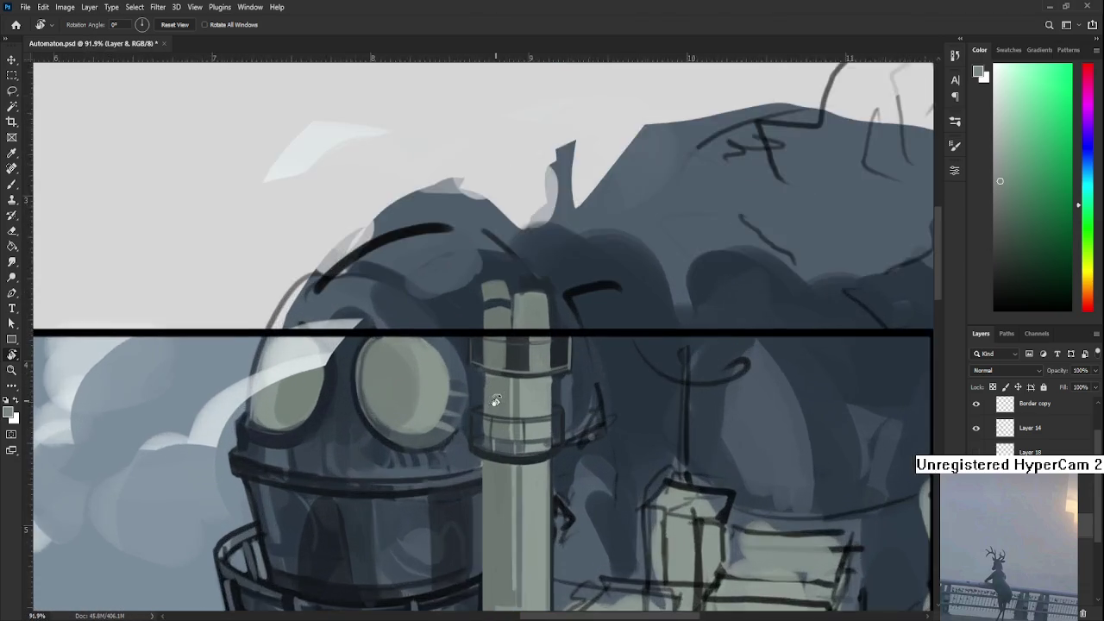
scroll(495, 402, "up", 1)
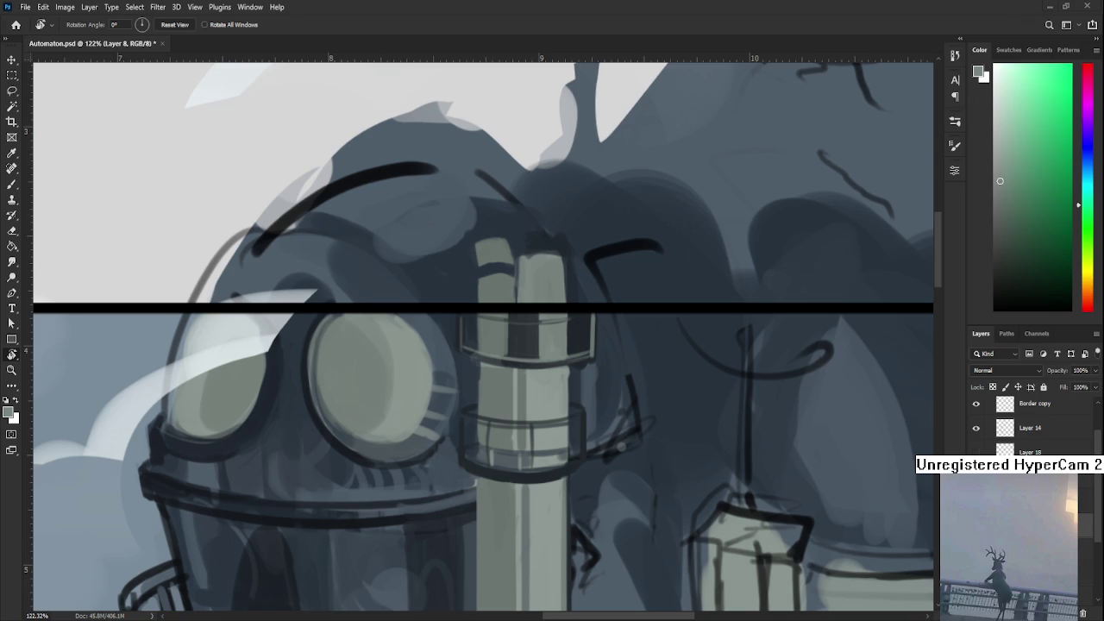
scroll(527, 379, "down", 2)
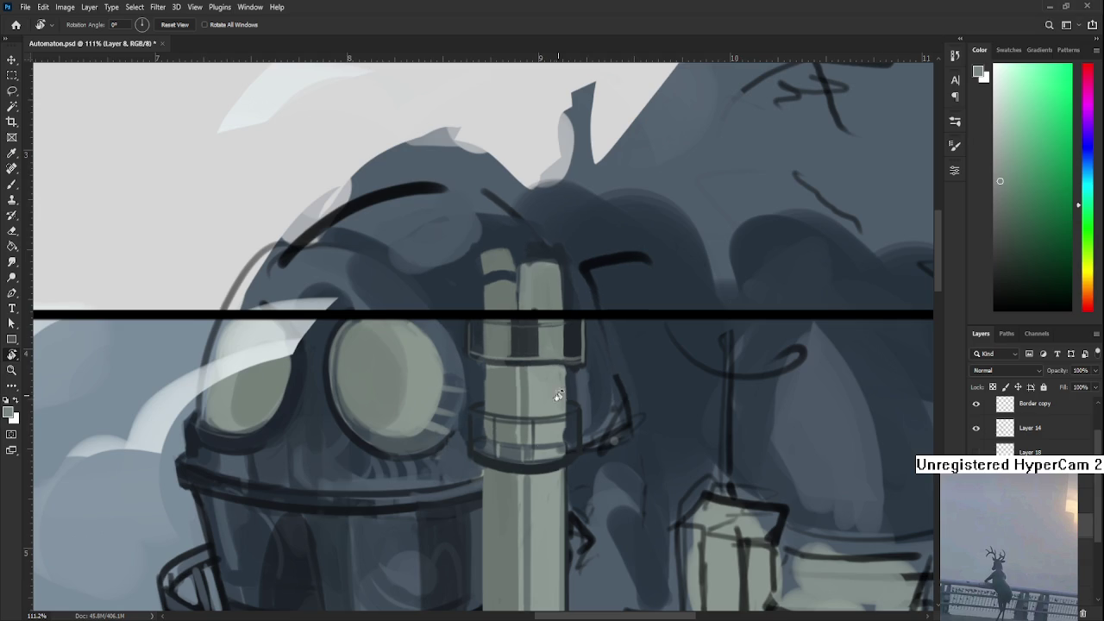
- Rotate the view to angle the upper collar and sample blue-grey shades from it
scroll(562, 378, "up", 1)
mouse_move(563, 378)
left_mouse_down()
mouse_move(487, 510)
mouse_move(464, 439)
left_mouse_up()
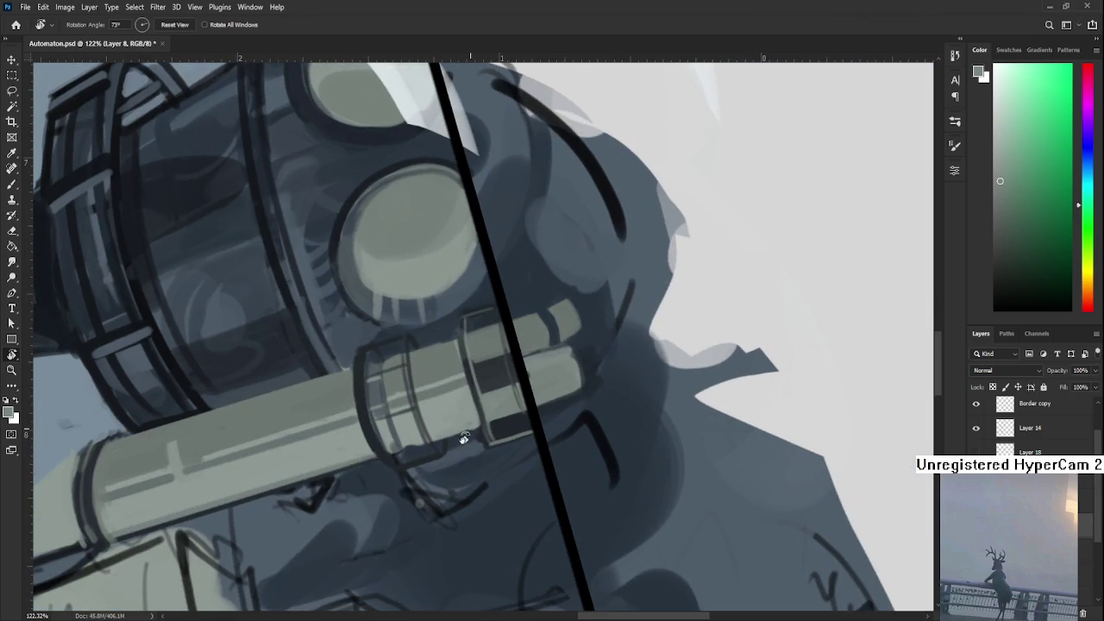
key("b")
left_click(375, 399, "alt")
left_click_drag(376, 399, 441, 366)
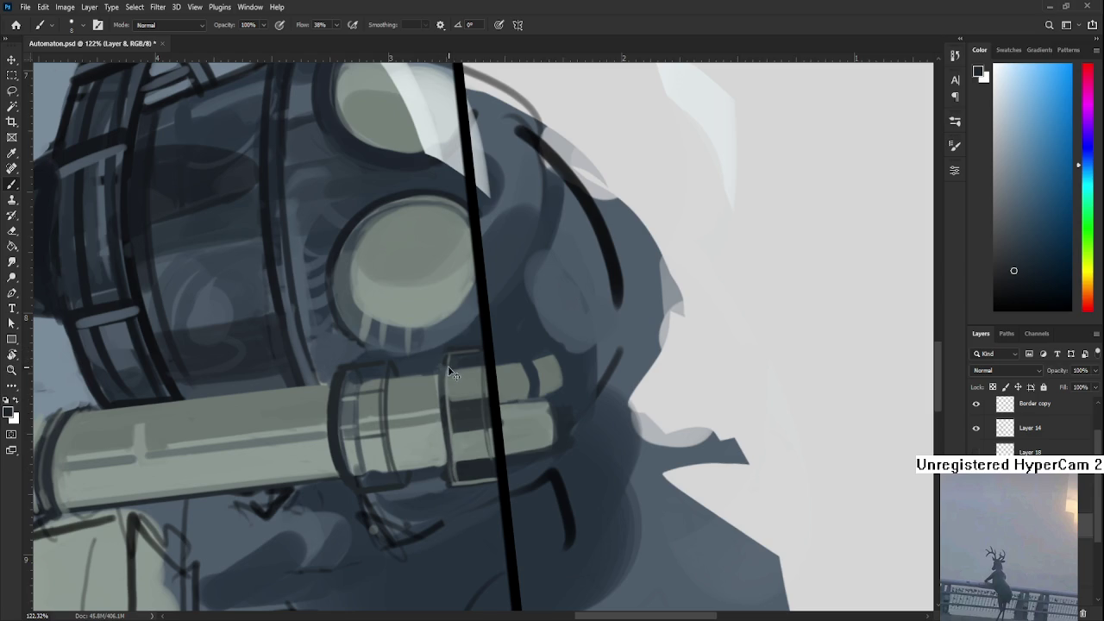
left_click(442, 474, "alt")
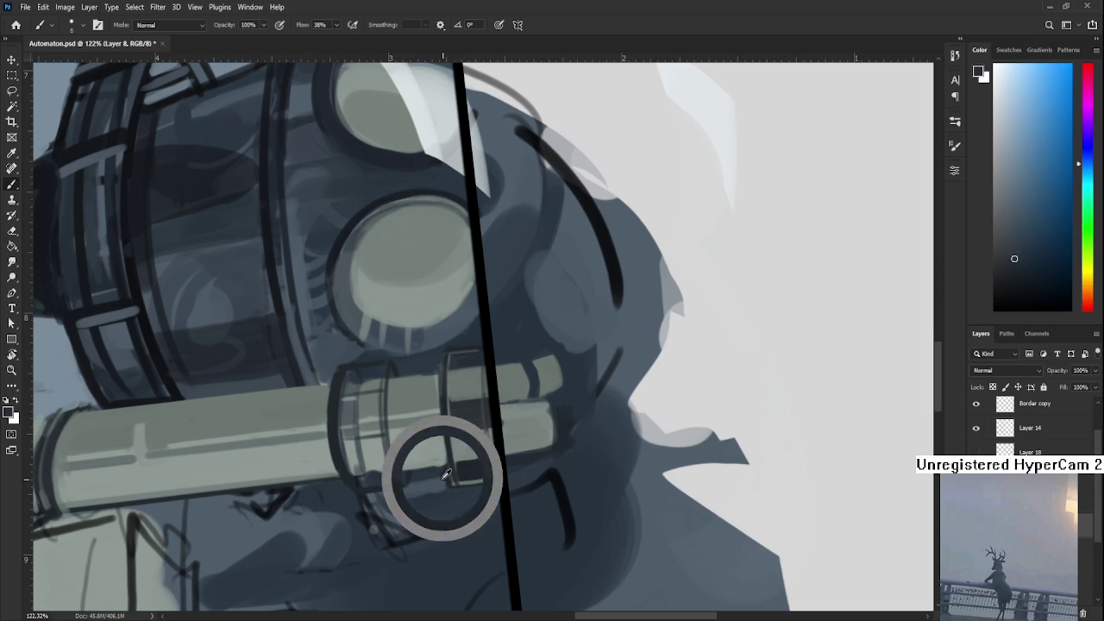
left_click(442, 472, "alt")
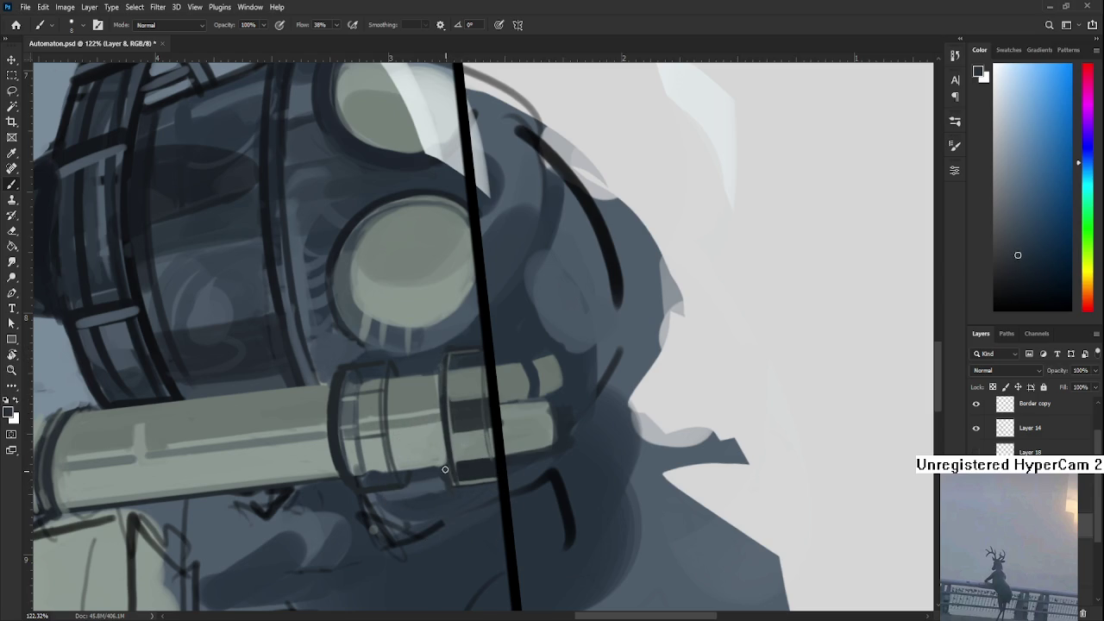
key("r")
mouse_move(458, 493)
left_mouse_down()
mouse_move(636, 429)
mouse_move(645, 387)
left_mouse_up()
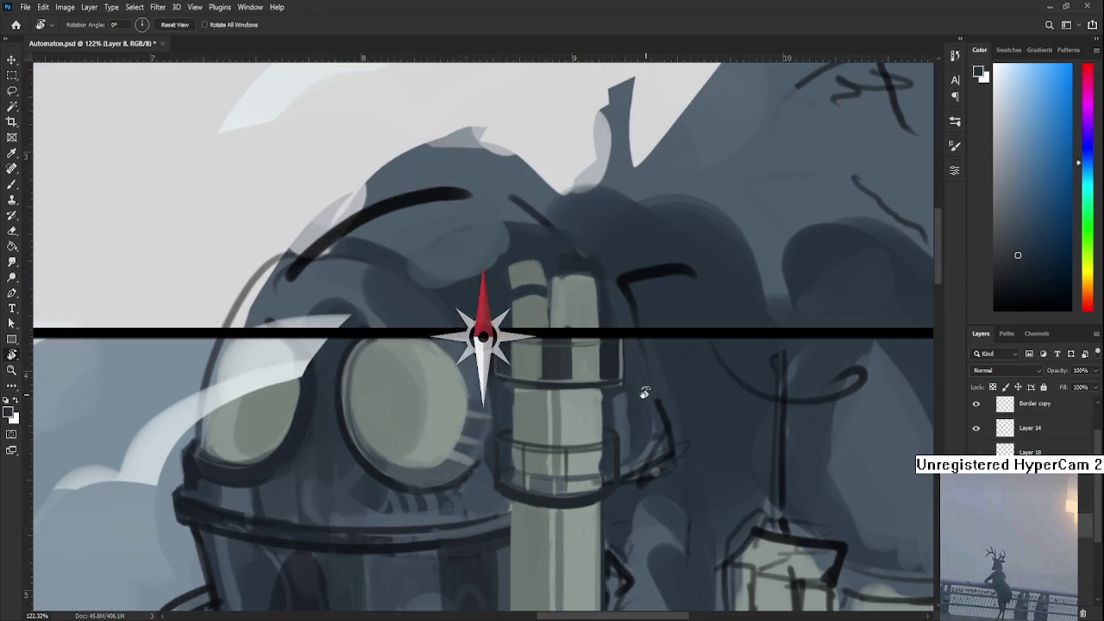
- Sample light and dark pipe shades and paint two dark strokes on the pipe's upper band
scroll(632, 378, "down", 3)
scroll(632, 378, "down", 1)
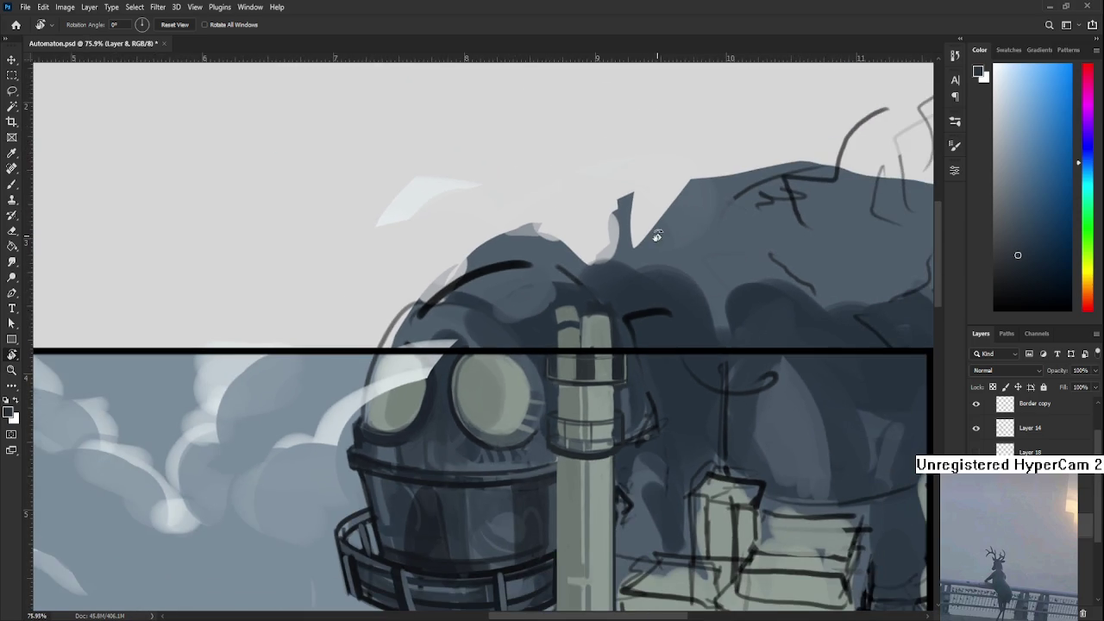
scroll(617, 350, "up", 3)
key("b")
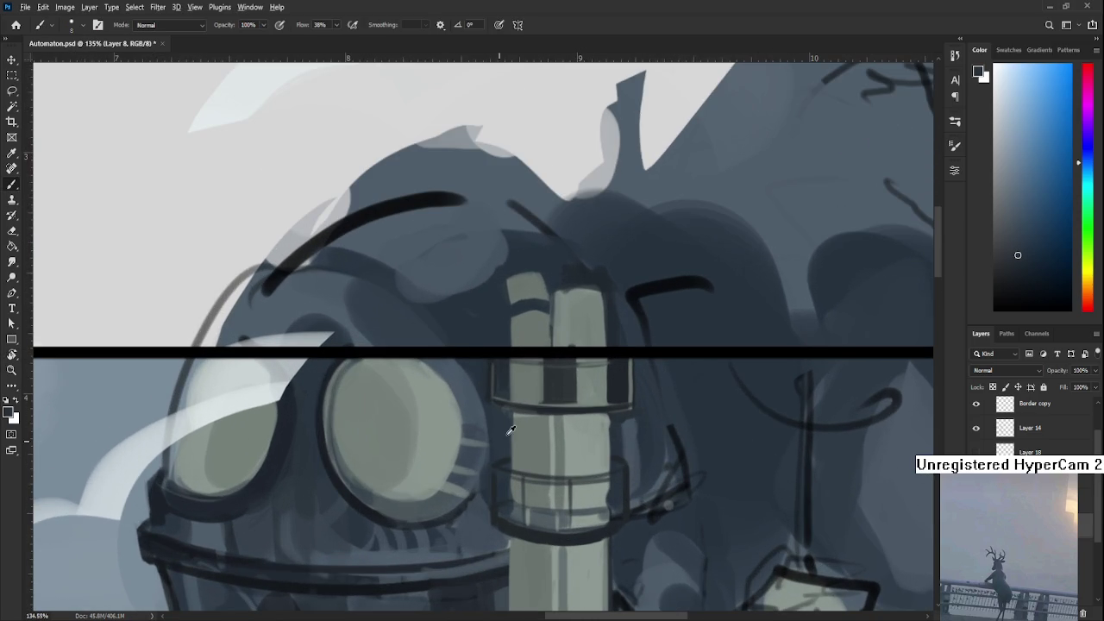
left_click(546, 392, "alt")
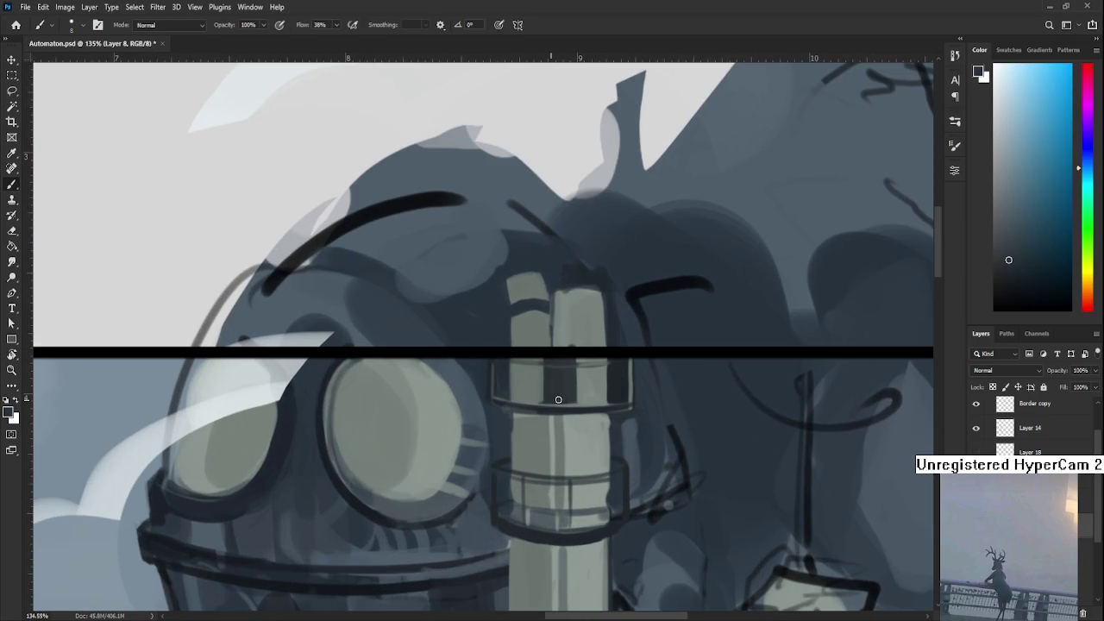
left_click(584, 329, "alt")
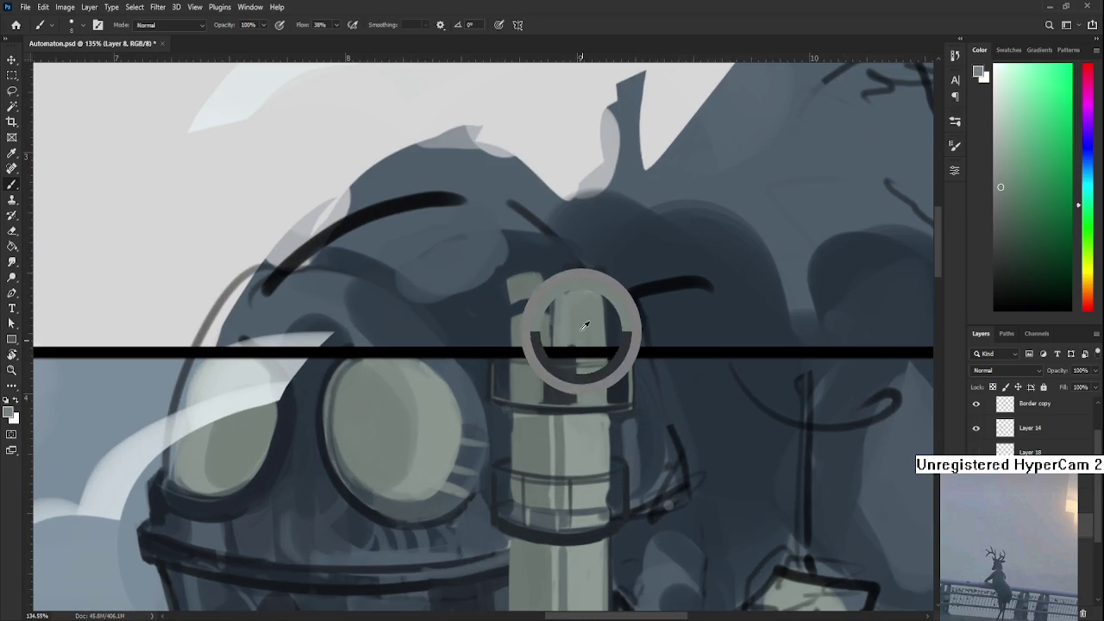
left_click(549, 380, "alt")
left_click_drag(526, 361, 526, 404)
mouse_move(597, 368)
left_mouse_down()
mouse_move(596, 409)
mouse_move(575, 375)
left_mouse_up()
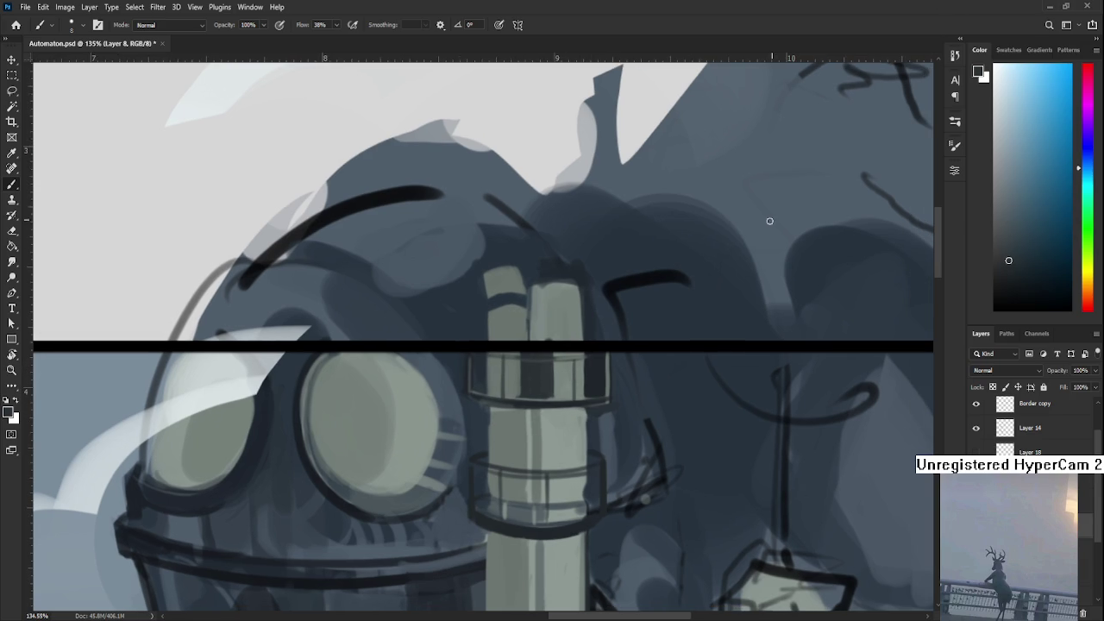
- Shrink the brush and compare the light ring-edge stroke with undo/redo, leaving it undone
scroll(581, 311, "up", 2)
mouse_move(543, 481)
left_mouse_down()
mouse_move(416, 369)
mouse_move(450, 469)
left_mouse_up()
left_click(531, 383, "alt")
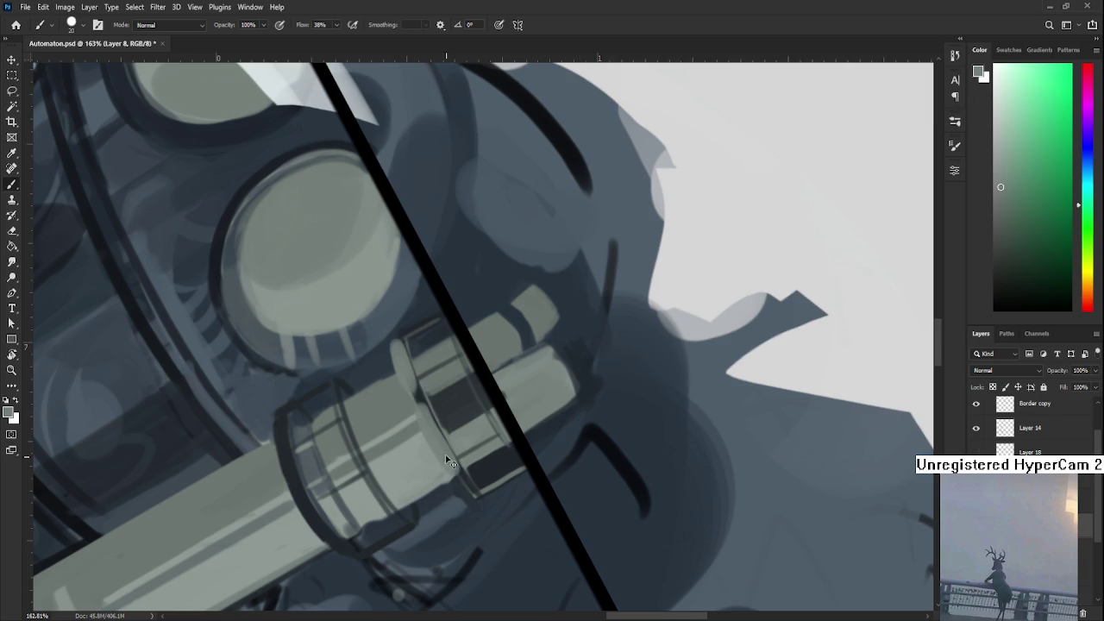
left_click(477, 466, "alt")
key("bracketleft")
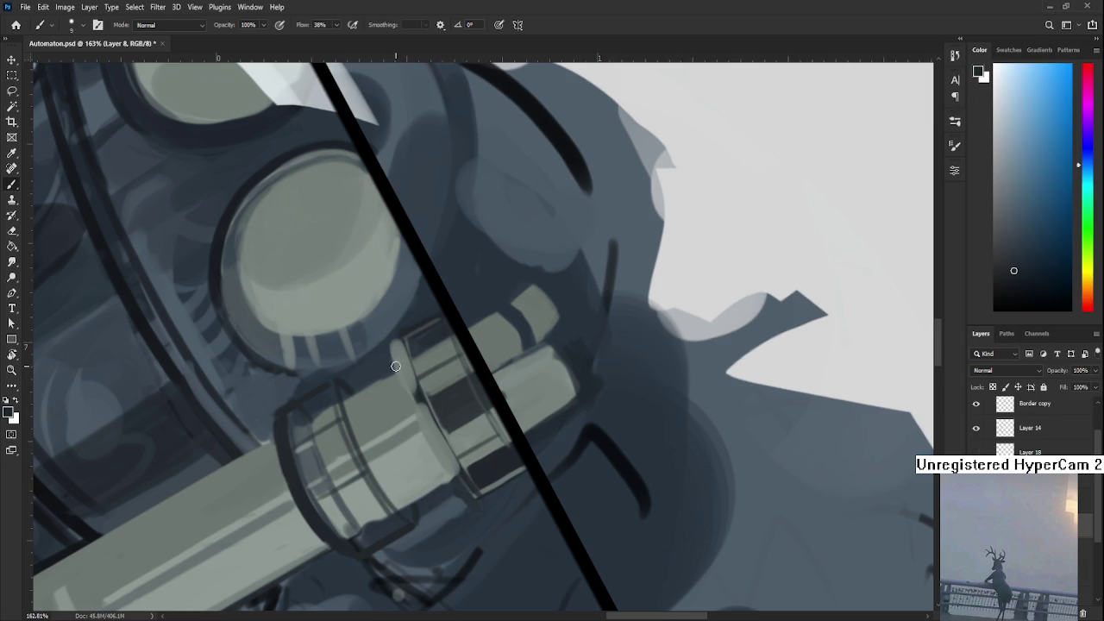
key("ctrl+z")
key("ctrl+shift+z")
key("ctrl+z")
key("ctrl+shift+z")
key("ctrl+z")
left_click(453, 469, "alt")
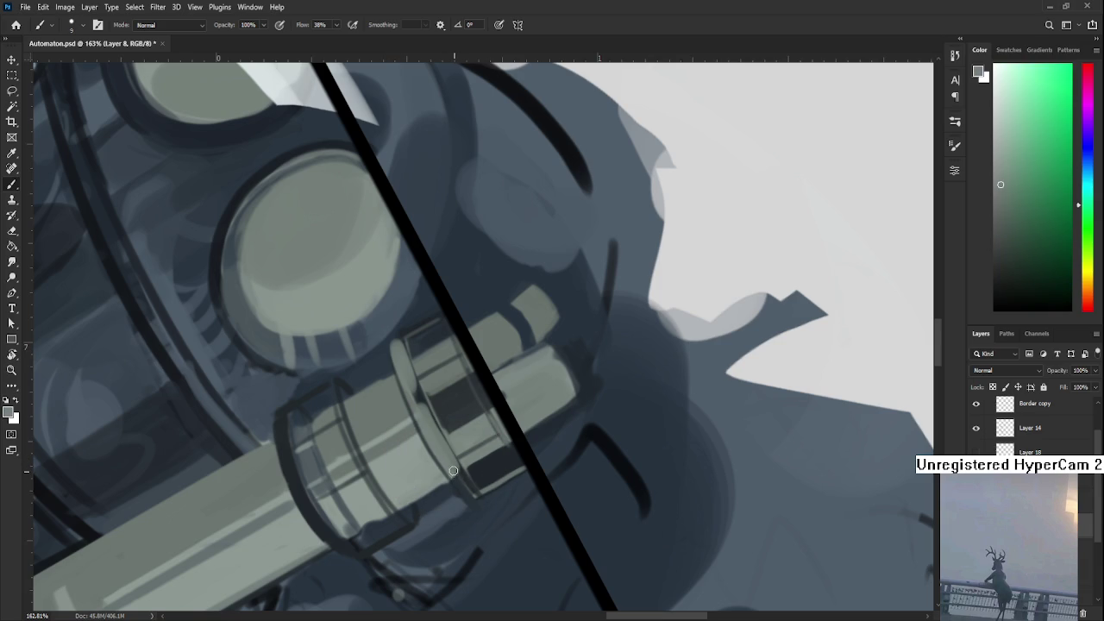
- Sample darker grey-blue pipe shades and rotate the view until the border line is level
key("r")
mouse_move(454, 471)
left_mouse_down()
mouse_move(499, 508)
mouse_move(444, 419)
left_mouse_up()
key("b")
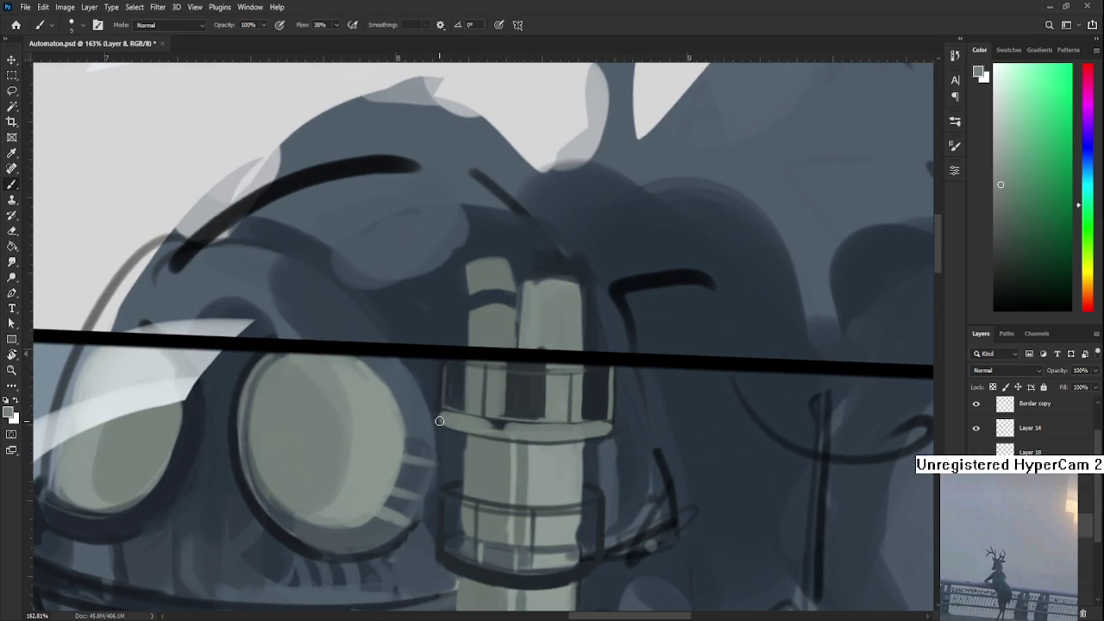
left_click(439, 424, "alt")
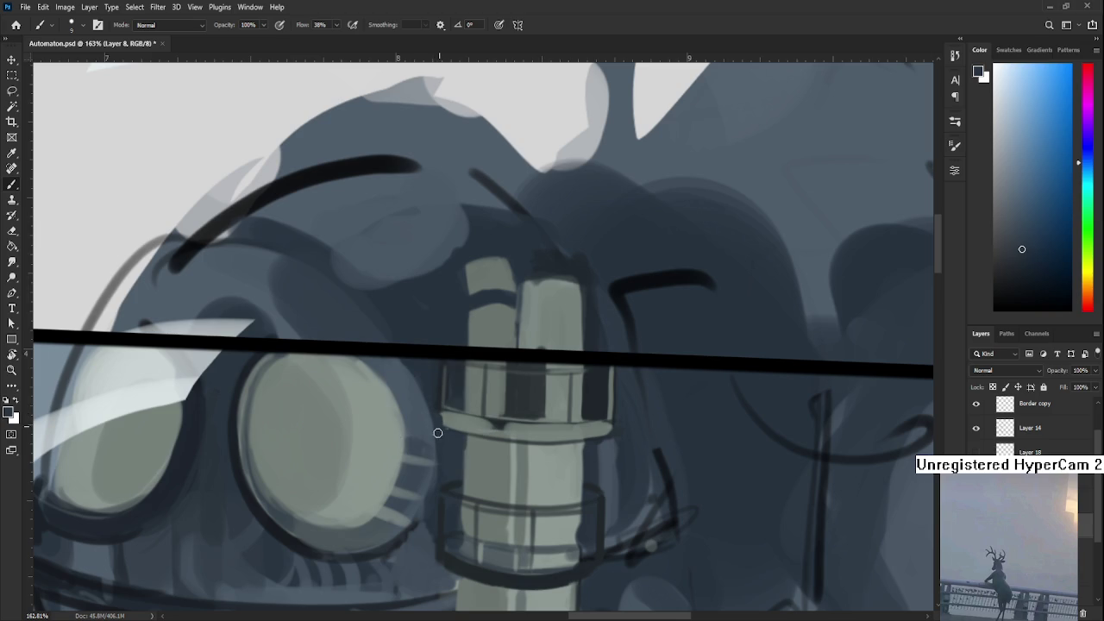
left_click(615, 436, "alt")
left_click(608, 427, "alt")
key("r")
left_click_drag(610, 464, 617, 471)
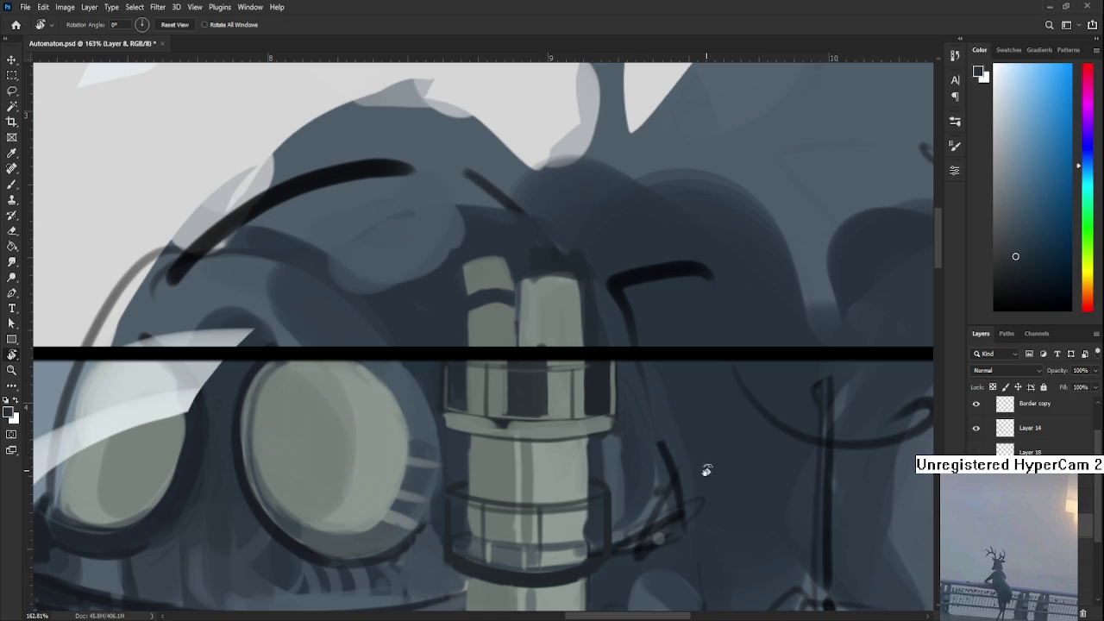
- Tilt the view about 25° and sample light green-grey and dark blue-grey tones from the collar ring
key("b")
left_click(496, 412, "alt")
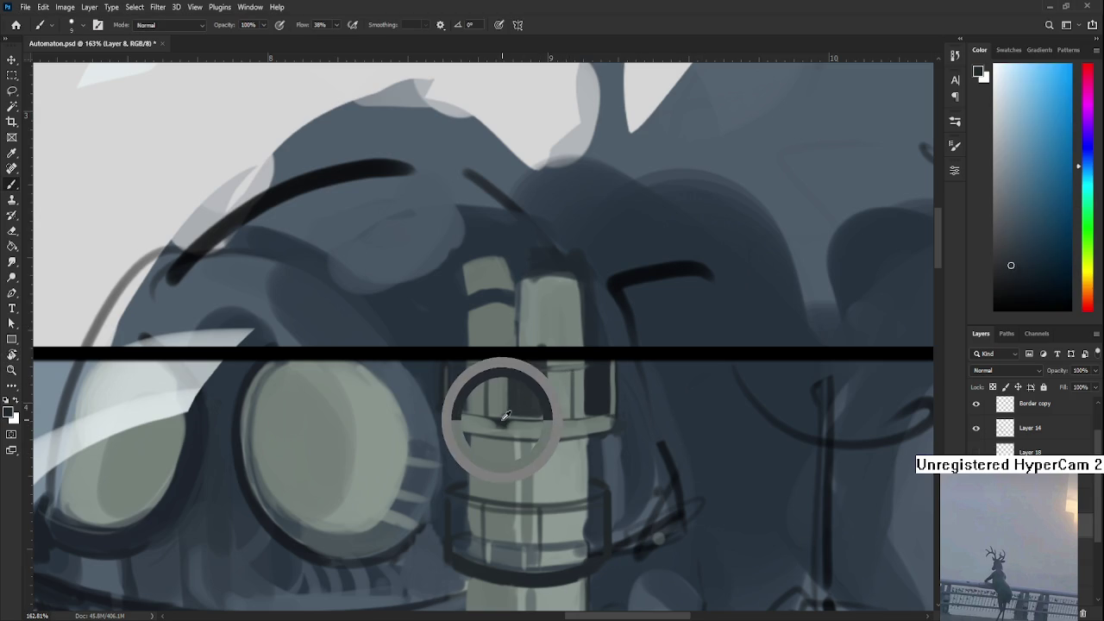
key("r")
mouse_move(502, 424)
left_mouse_down()
mouse_move(513, 470)
mouse_move(406, 438)
left_mouse_up()
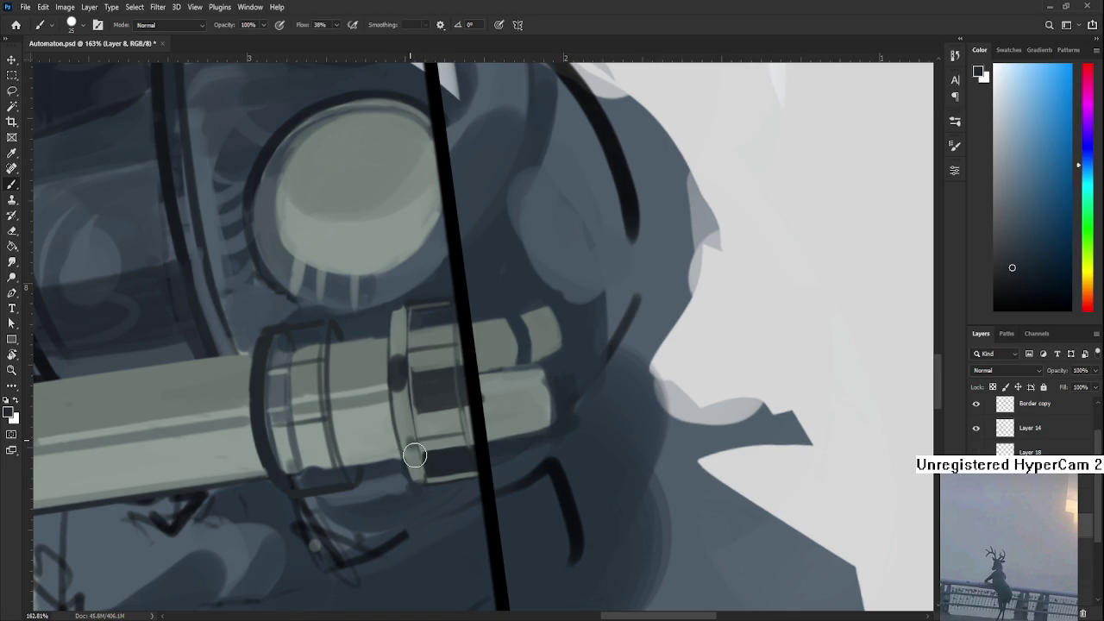
left_click(409, 436, "alt")
left_click(405, 390, "alt")
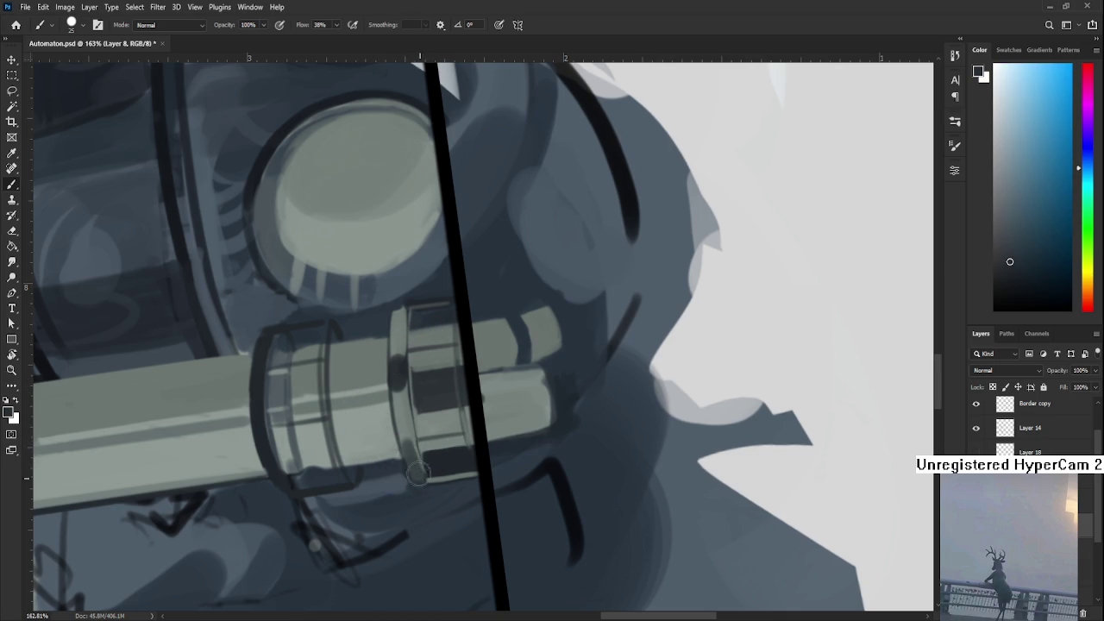
left_click(407, 439, "alt")
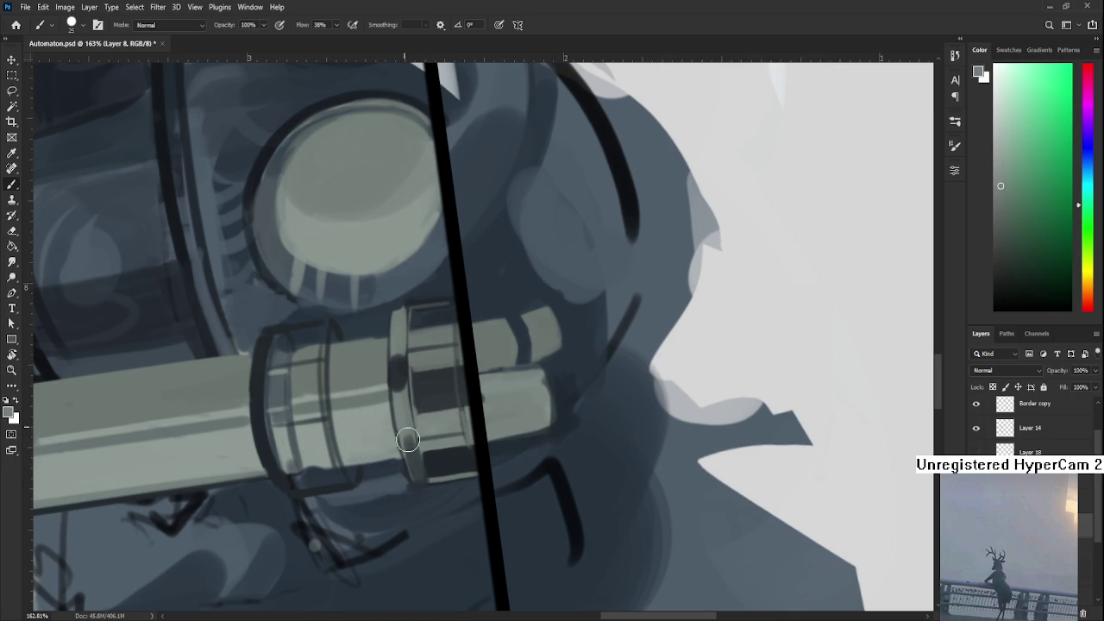
left_click(398, 371, "alt")
left_click(408, 424, "alt")
left_click(400, 364, "alt")
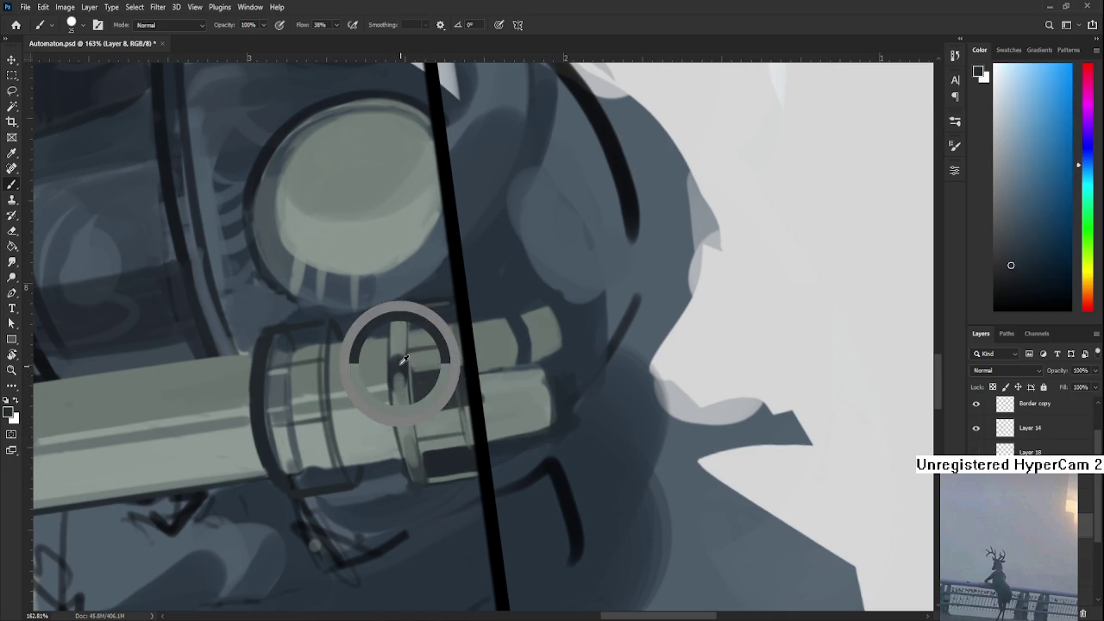
left_click_drag(341, 433, 488, 364)
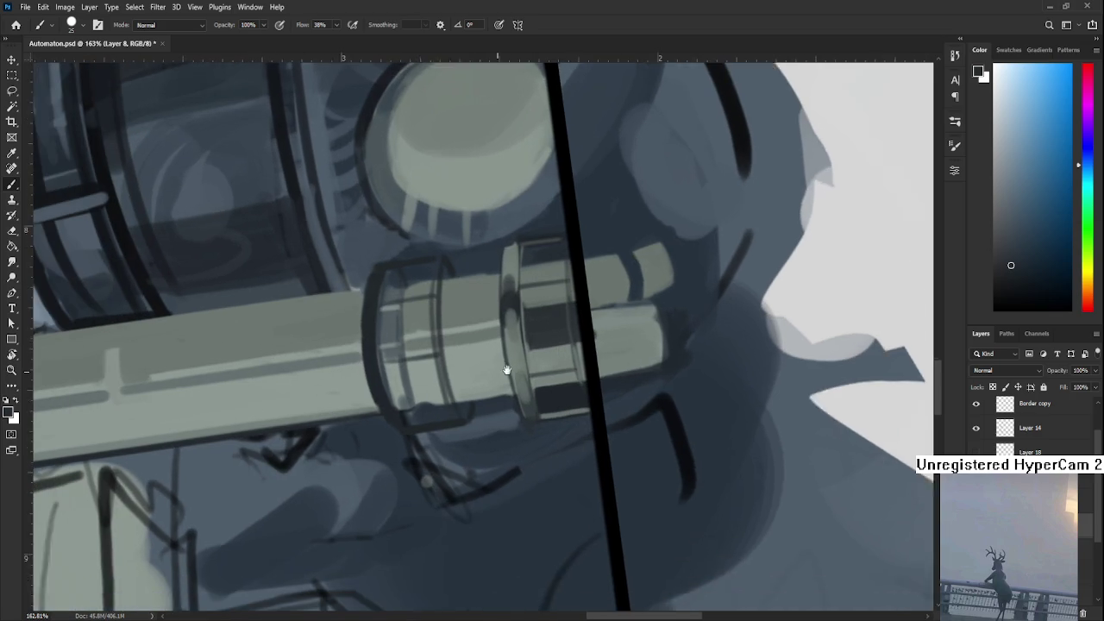
- Turn the pipe upright and paint a light highlight along the collar ring's bottom edge
left_click(453, 353, "alt")
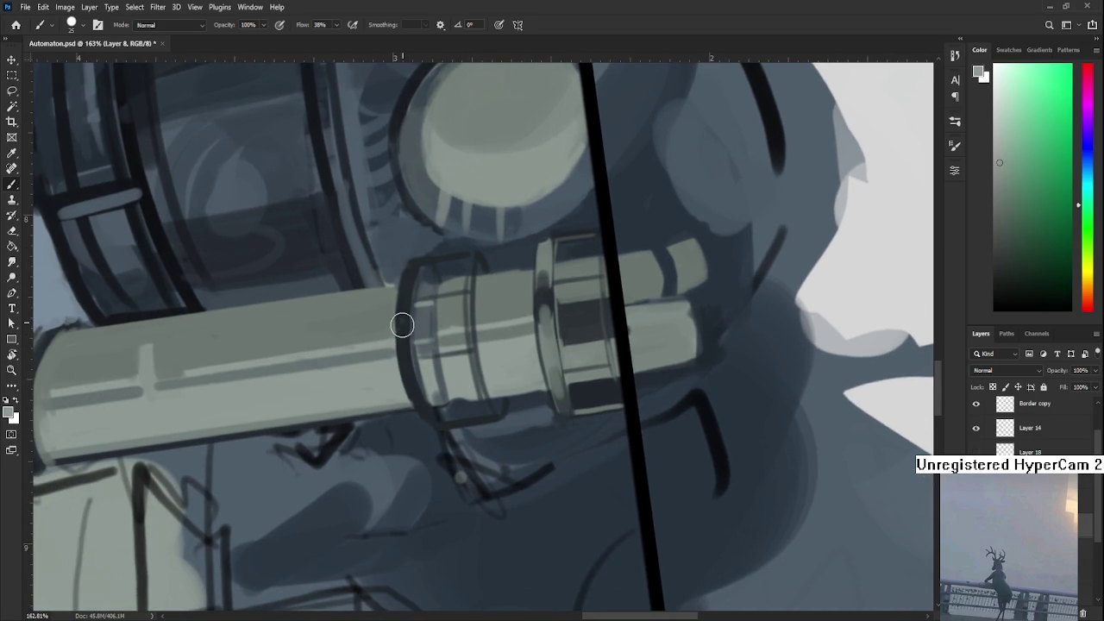
key("r")
mouse_move(424, 451)
left_mouse_down()
mouse_move(595, 423)
mouse_move(515, 410)
mouse_move(487, 420)
mouse_move(515, 416)
mouse_move(517, 426)
left_mouse_up()
left_click(509, 420, "alt")
left_click(481, 406, "alt")
left_click(523, 409, "alt")
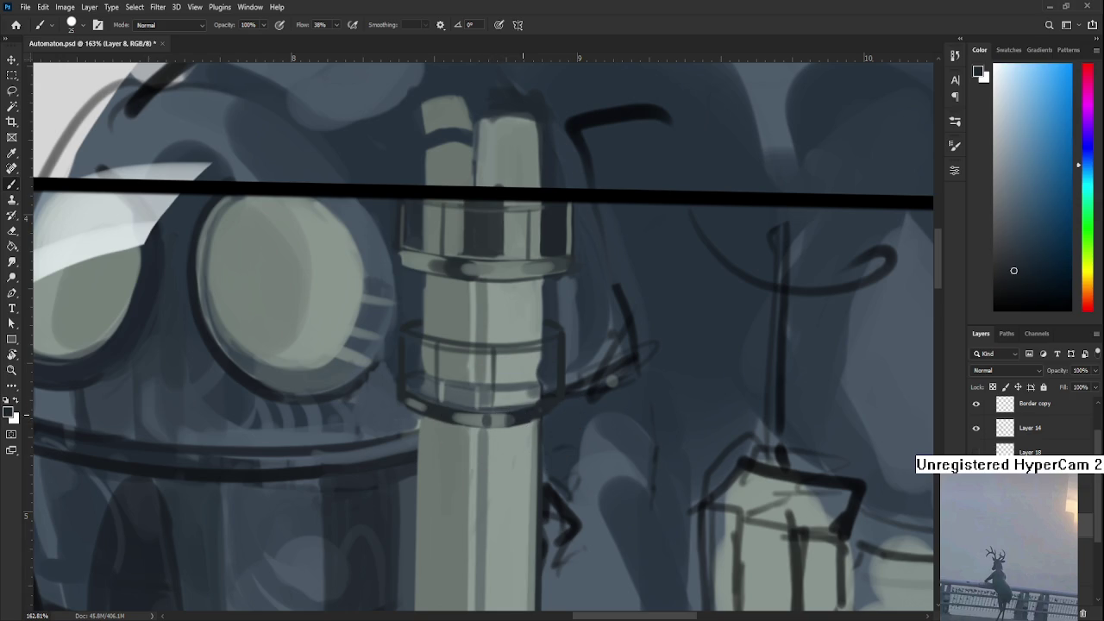
scroll(521, 402, "down", 2)
- Rotate the view about 65° and sample a colour from the pipe
scroll(523, 395, "down", 3)
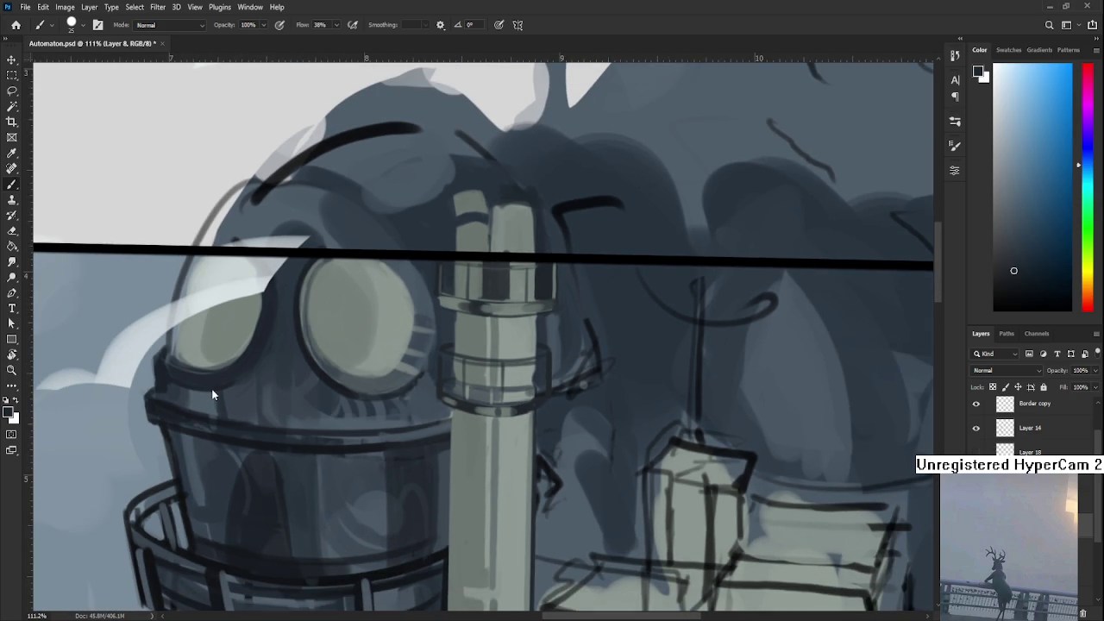
scroll(543, 394, "down", 3)
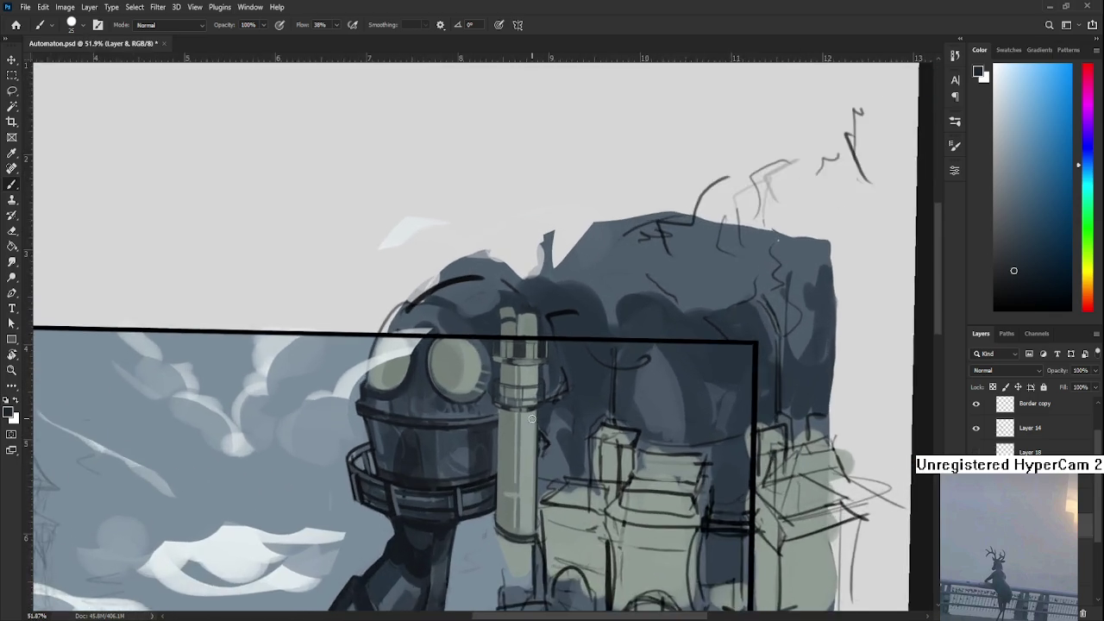
scroll(532, 408, "up", 2)
scroll(532, 408, "up", 1)
key("r")
left_click_drag(532, 408, 470, 370)
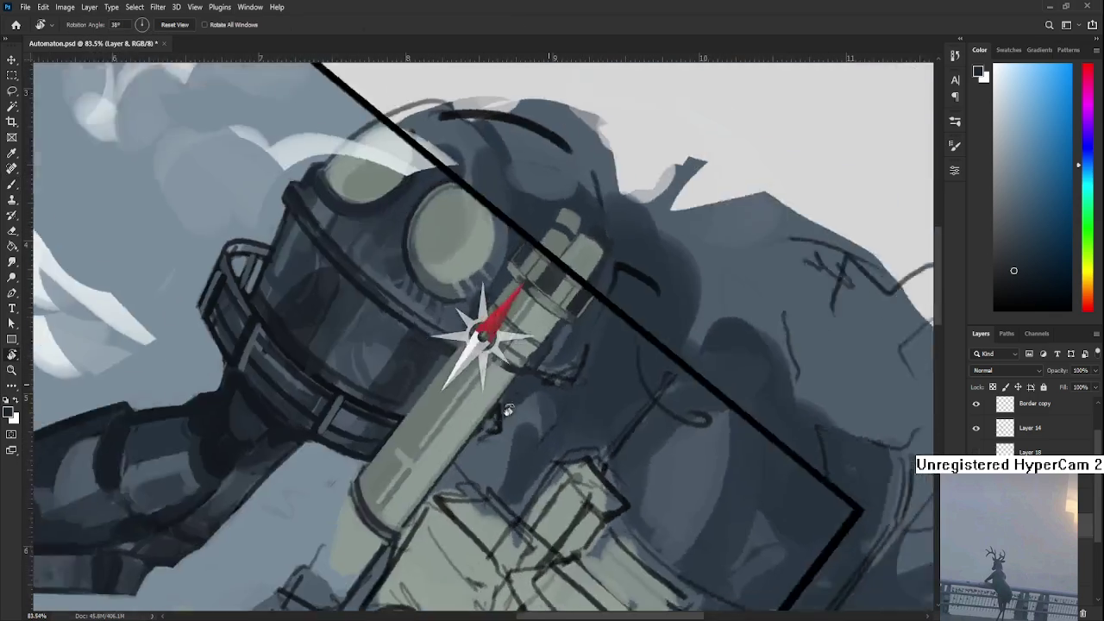
key("b")
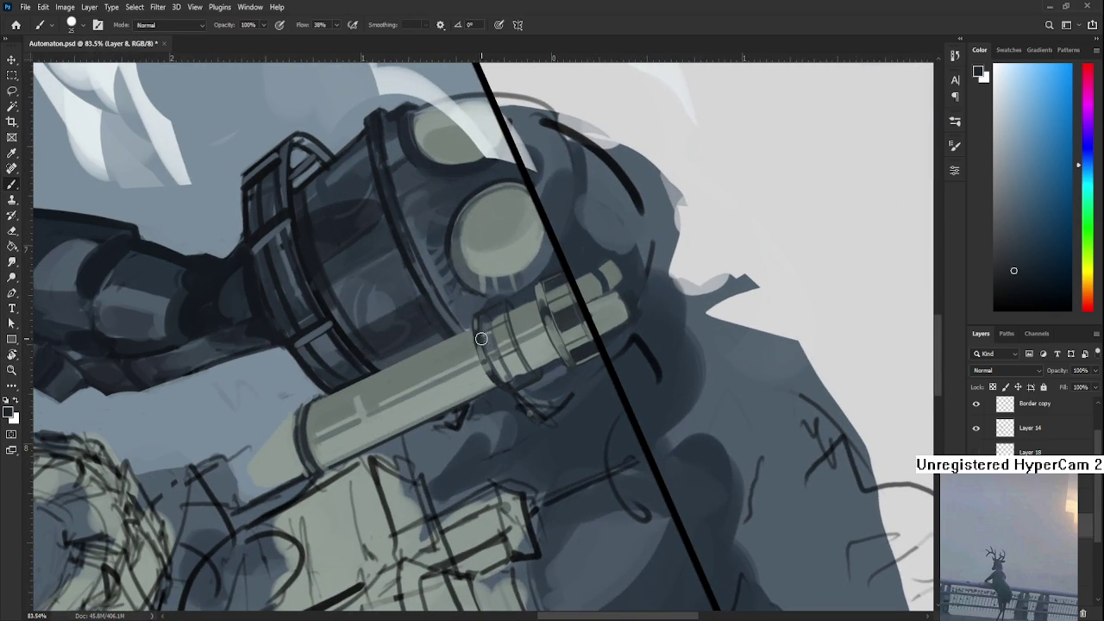
left_click(483, 338, "alt")
- Shrink the brush and paint a short dark stroke at the pipe cylinder's end
mouse_move(347, 393)
left_mouse_down()
mouse_move(480, 362)
mouse_move(434, 399)
left_mouse_up()
key("r")
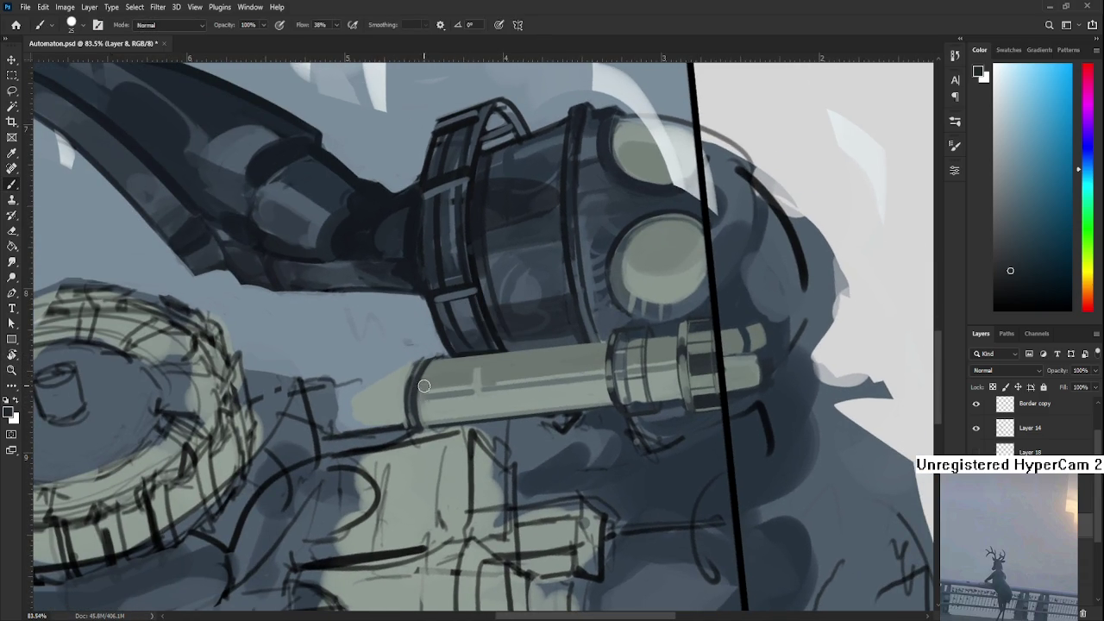
key("bracketleft")
left_click_drag(434, 351, 418, 364)
left_click_drag(423, 396, 427, 388)
left_click(426, 373, "alt")
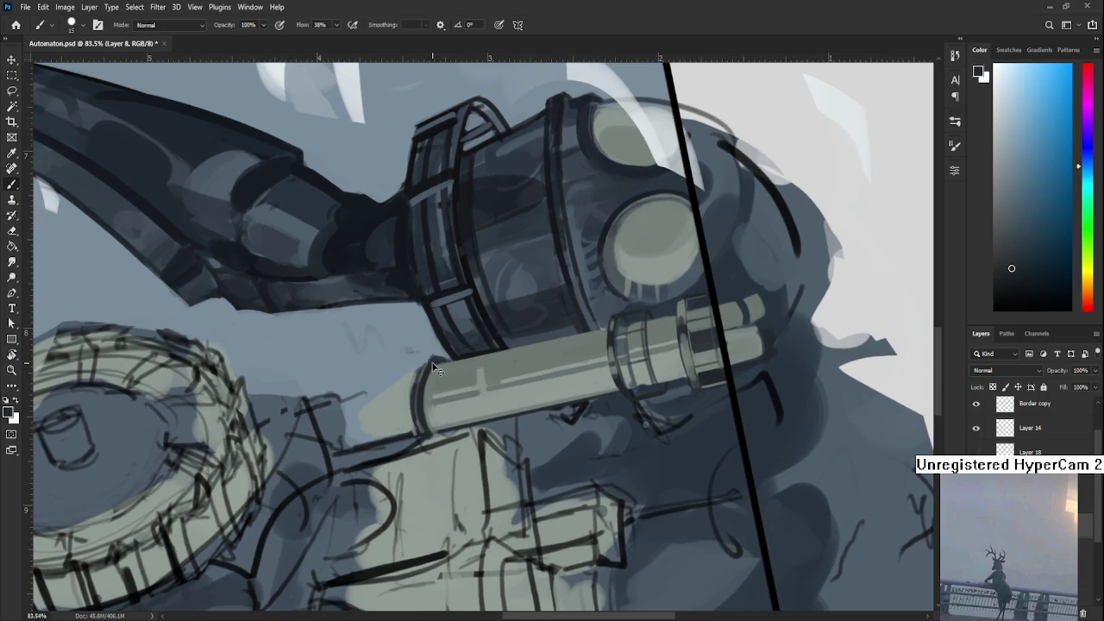
- Sample light green-grey and dark blue-grey tube tones and paint a light highlight along the end-cap
key("e")
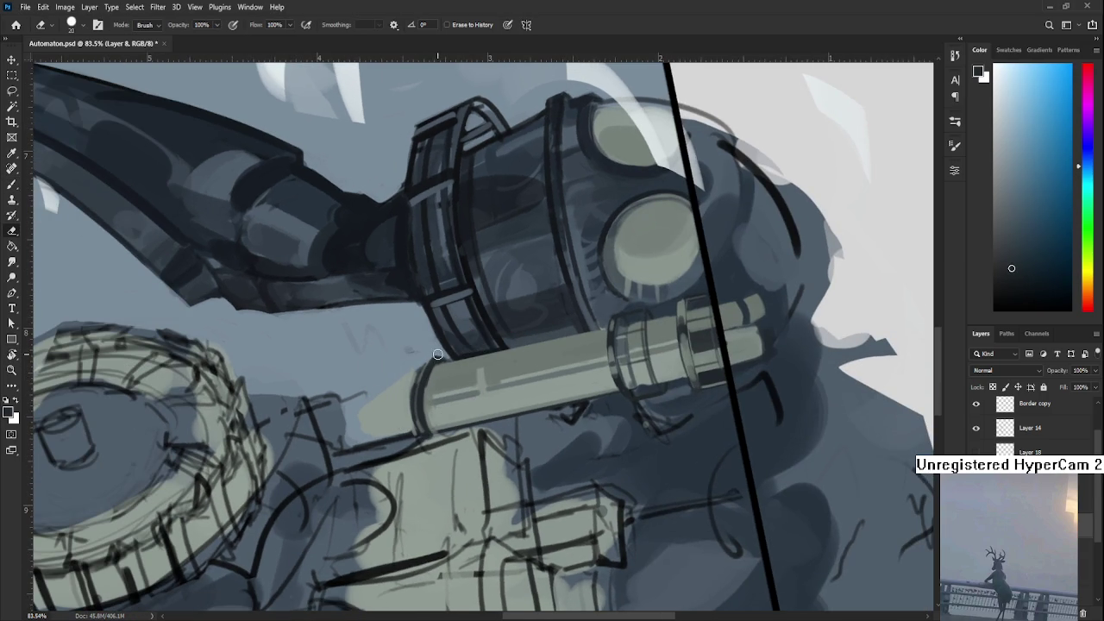
key("b")
left_click(434, 363, "alt")
left_click(434, 375, "alt")
left_click(425, 379, "alt")
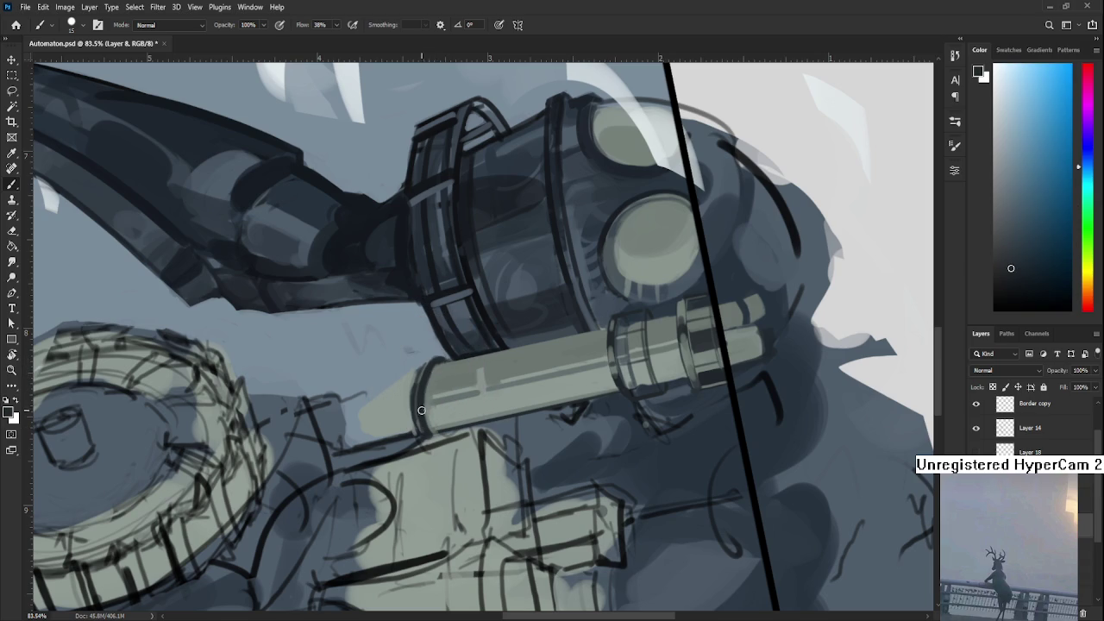
left_click(439, 359, "alt")
left_click(440, 359, "alt")
left_click(433, 369, "alt")
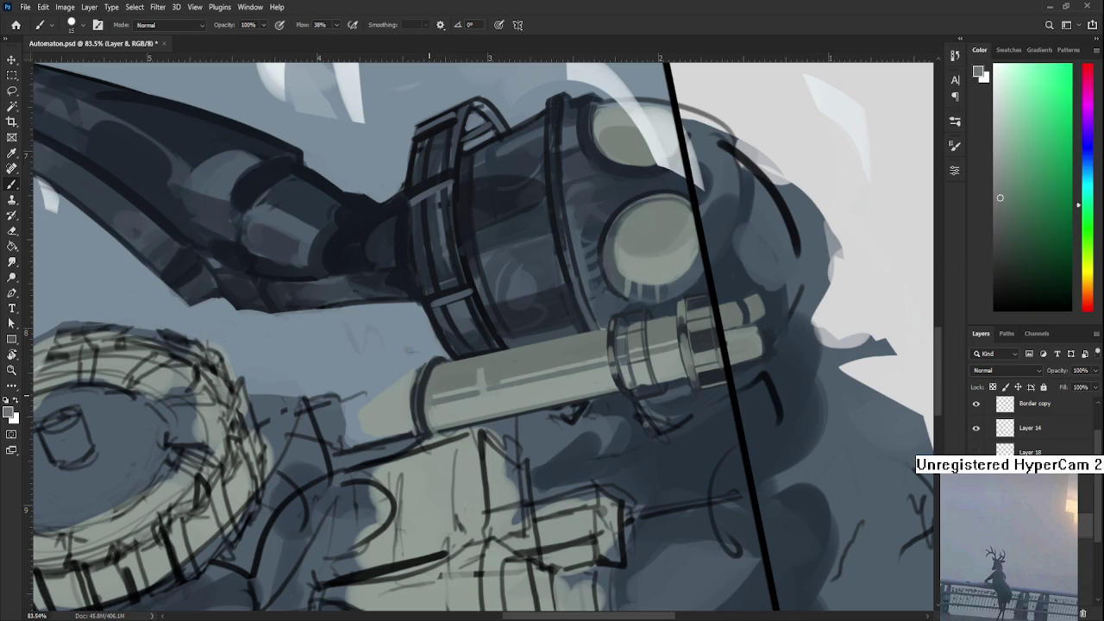
left_click(410, 390, "alt")
left_click(415, 392, "alt")
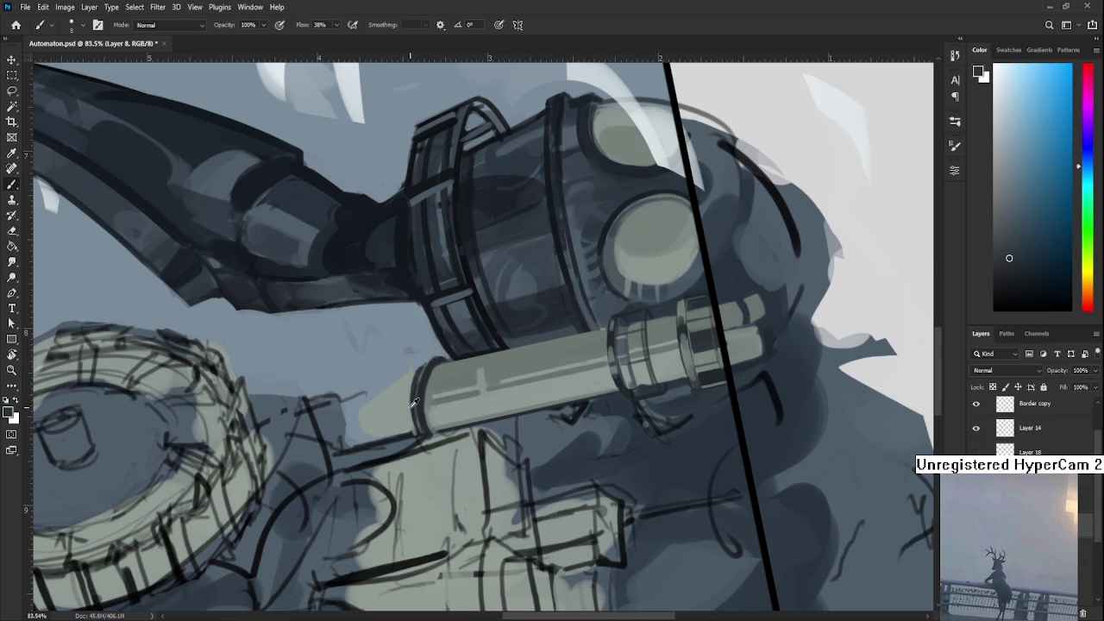
left_click(410, 379, "alt")
left_click(414, 388, "alt")
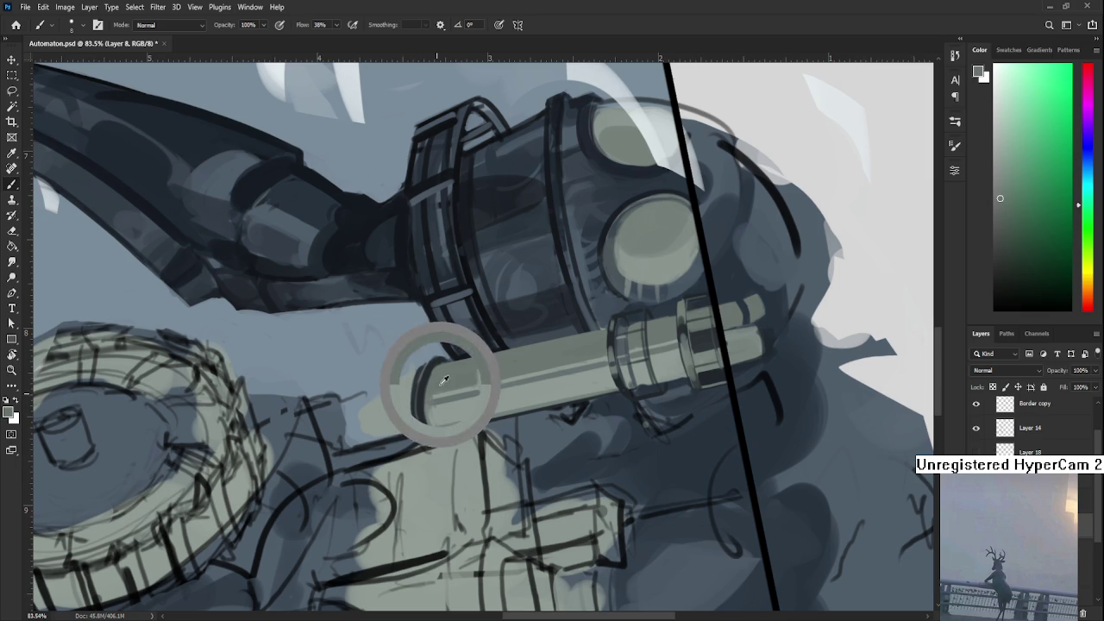
left_click_drag(421, 432, 429, 366)
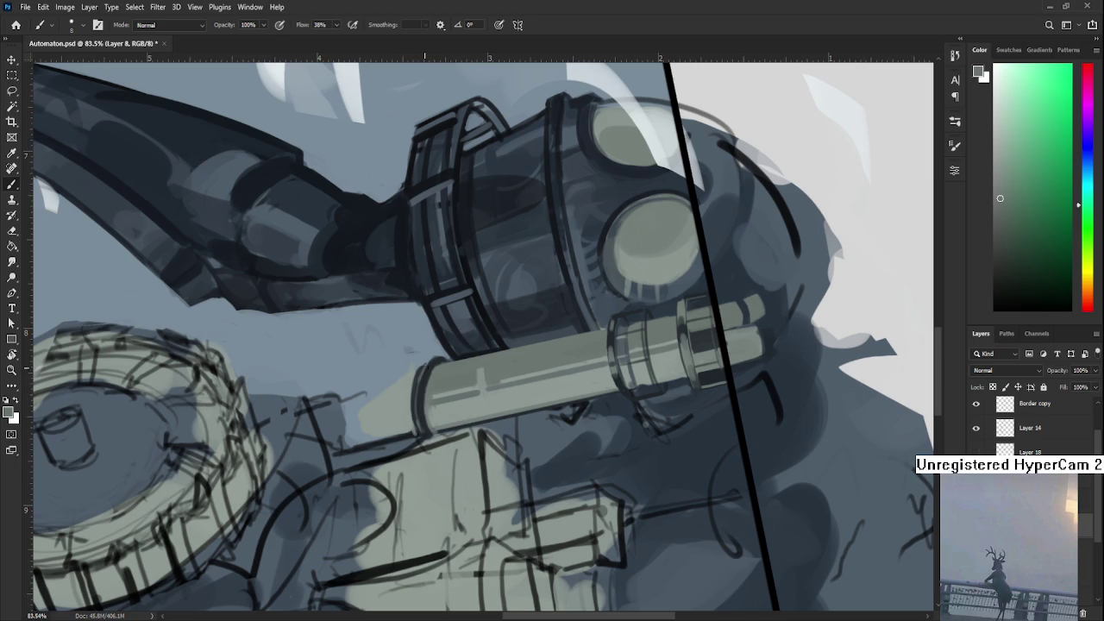
- Rotate the view about 39° and sample lighter and darker tones near the tube end
left_click(429, 364, "alt")
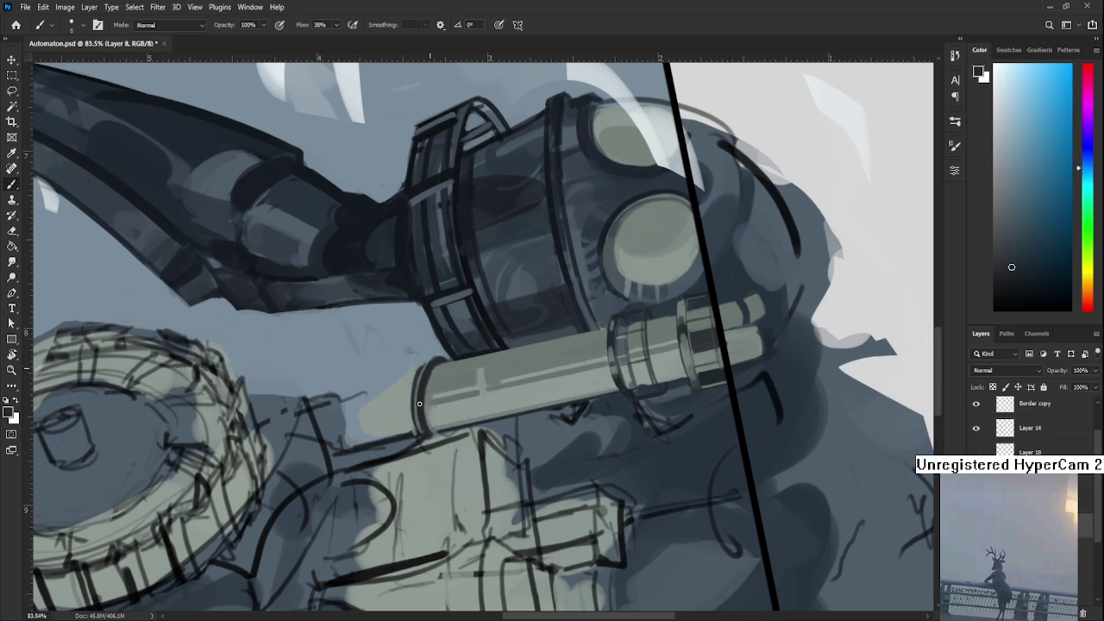
left_click(428, 369, "alt")
left_click(428, 402, "alt")
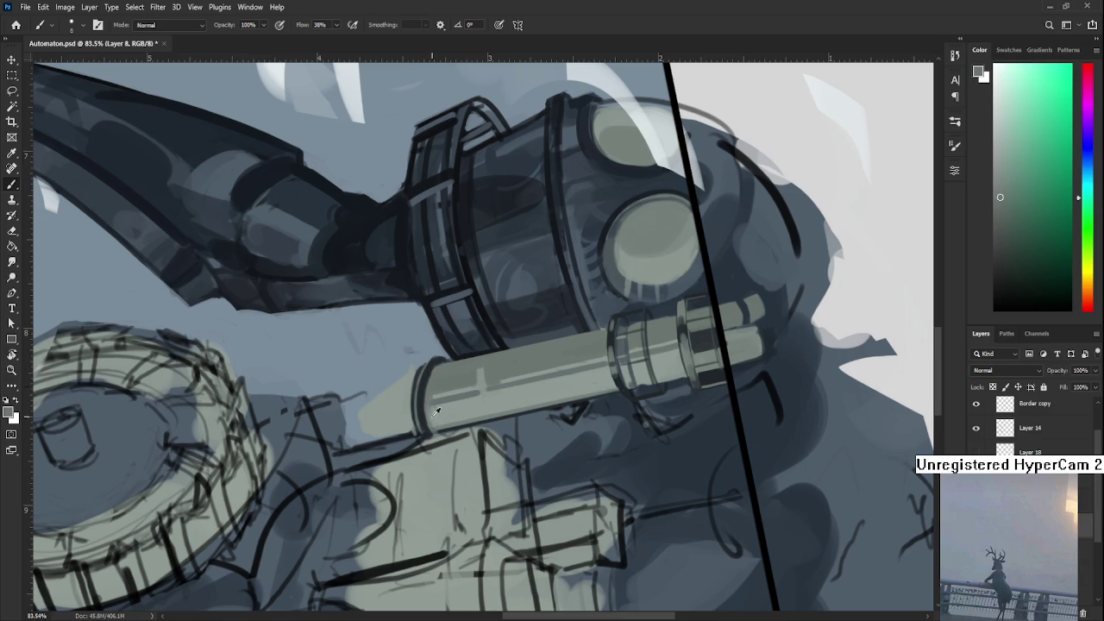
left_click(432, 359, "alt")
key("r")
mouse_move(431, 368)
left_mouse_down()
mouse_move(523, 461)
mouse_move(446, 396)
left_mouse_up()
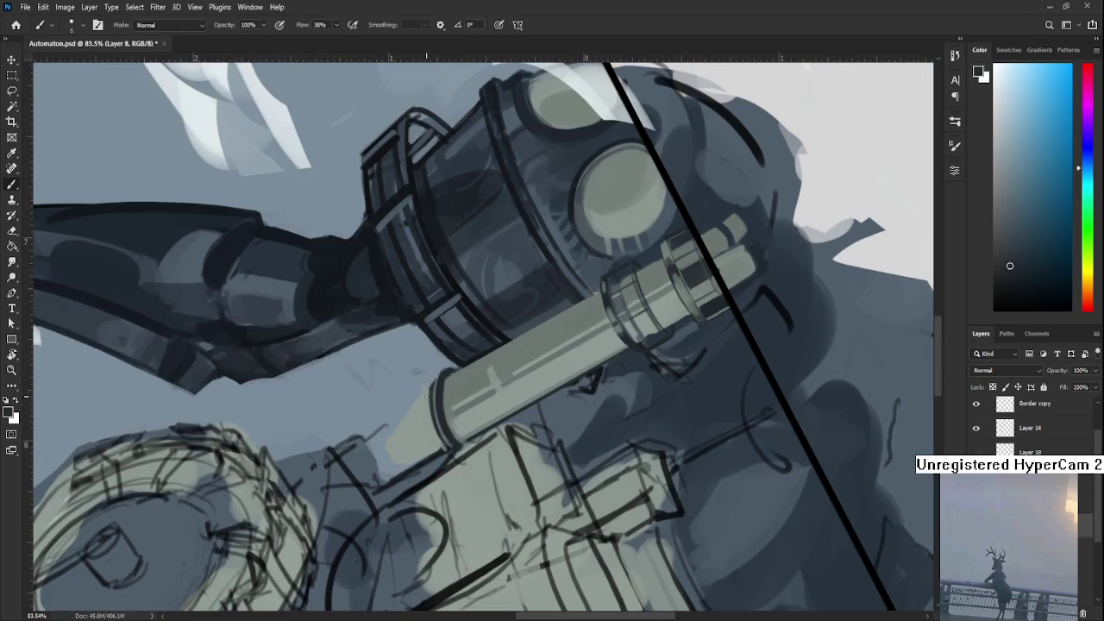
left_click(438, 395, "alt")
left_click(436, 391, "alt")
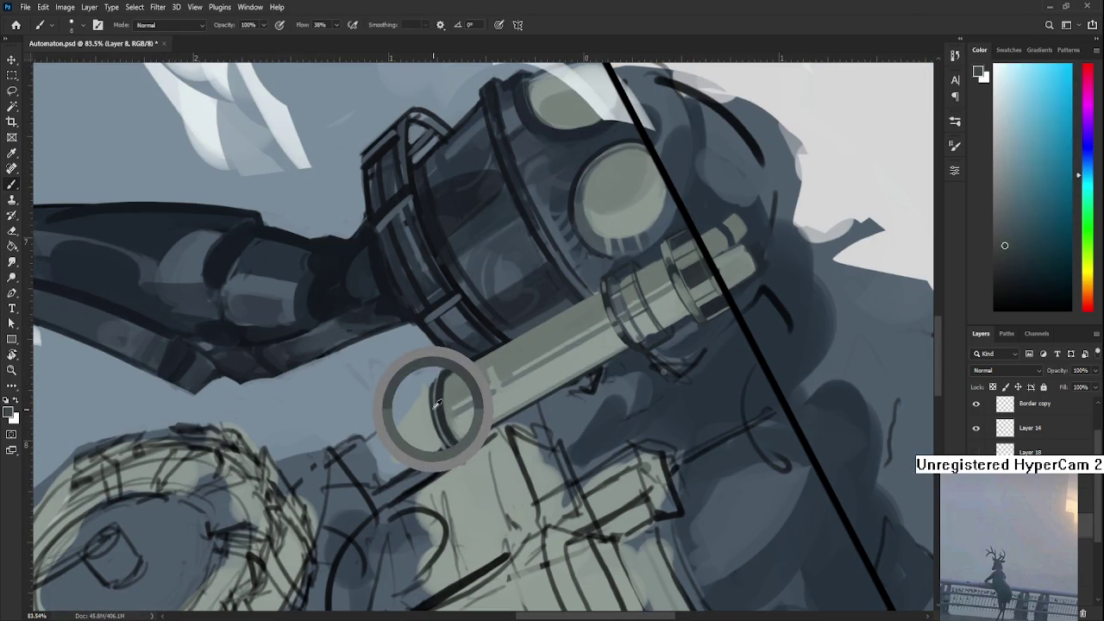
left_click(433, 398, "alt")
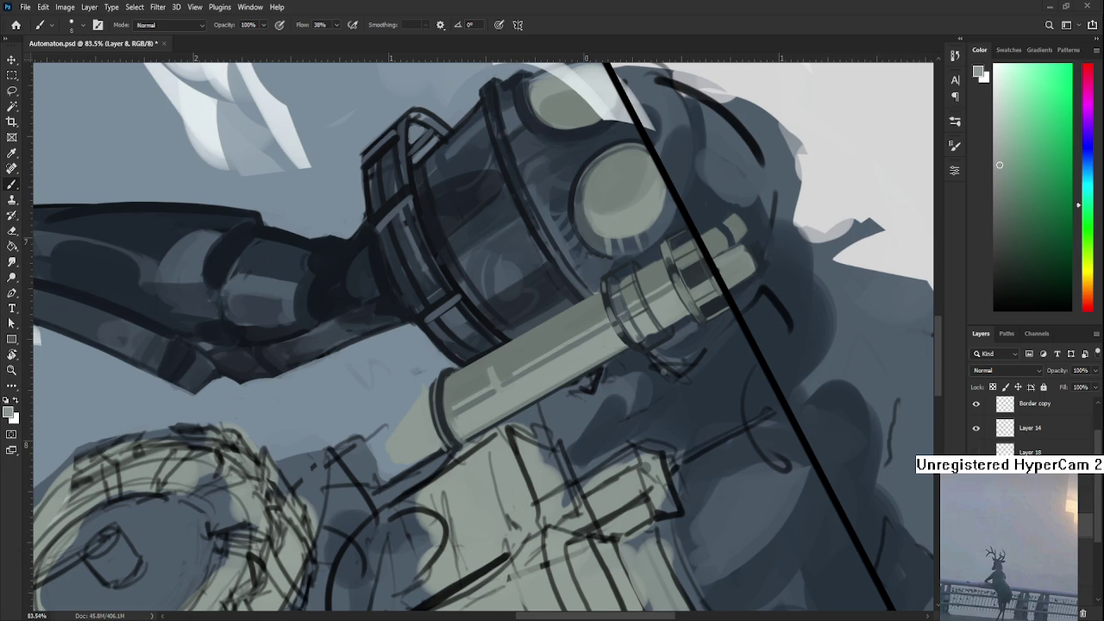
key("r")
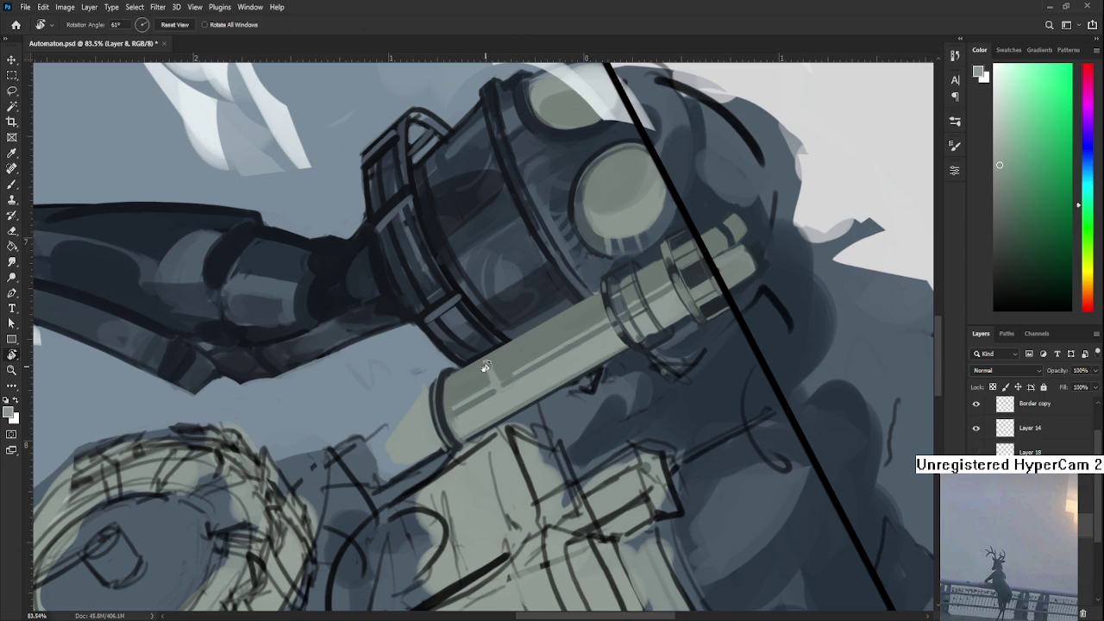
left_click_drag(466, 380, 439, 364)
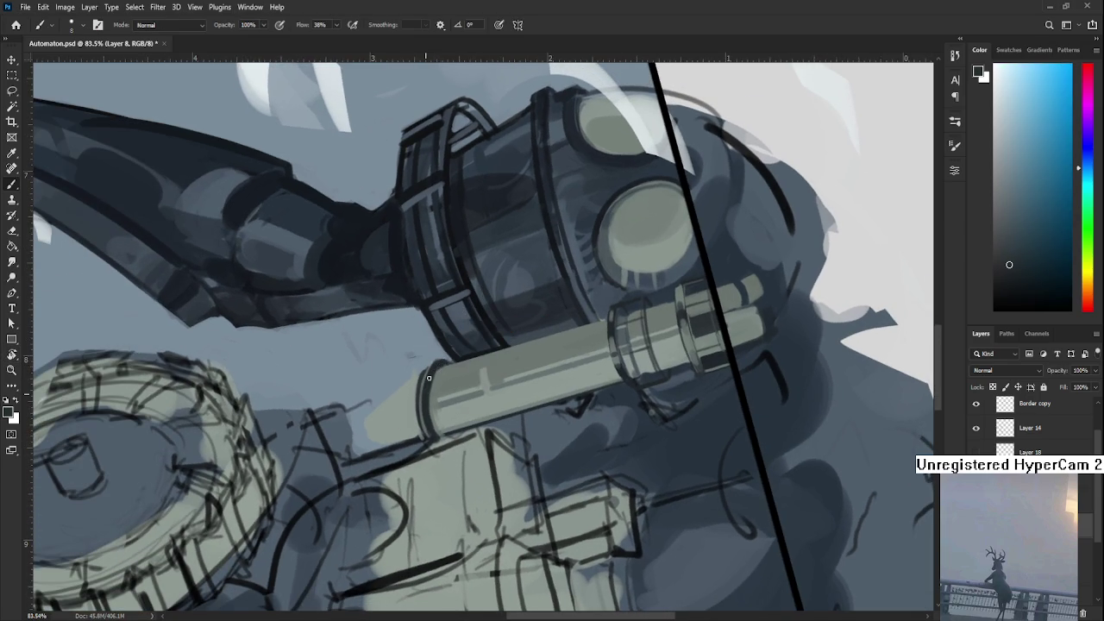
left_click(427, 385, "alt")
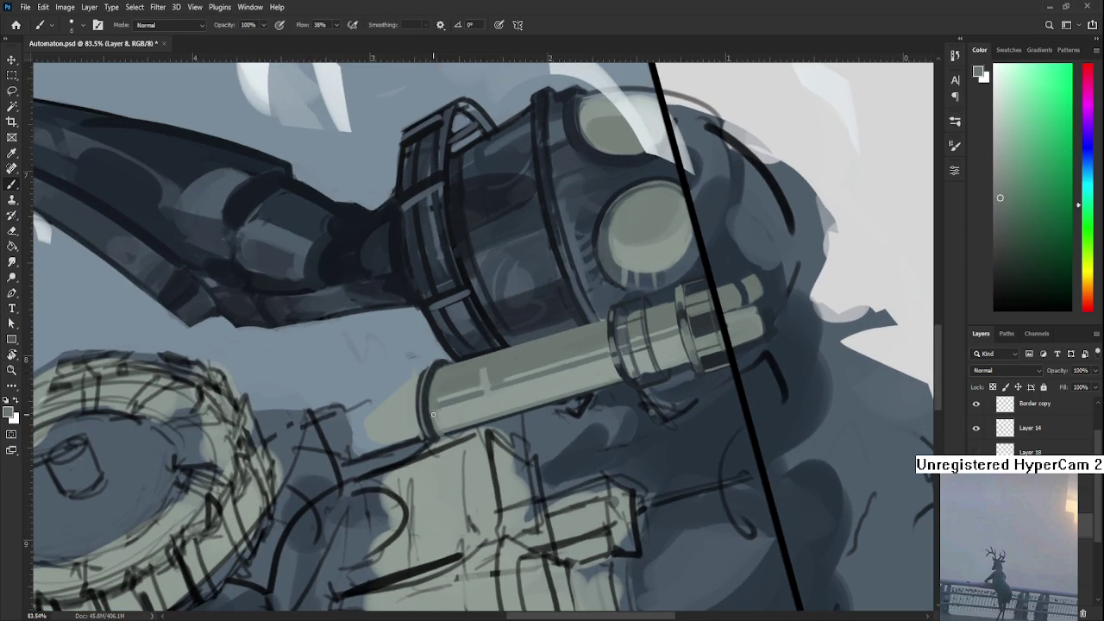
left_click(431, 375, "alt")
left_click(438, 373, "alt")
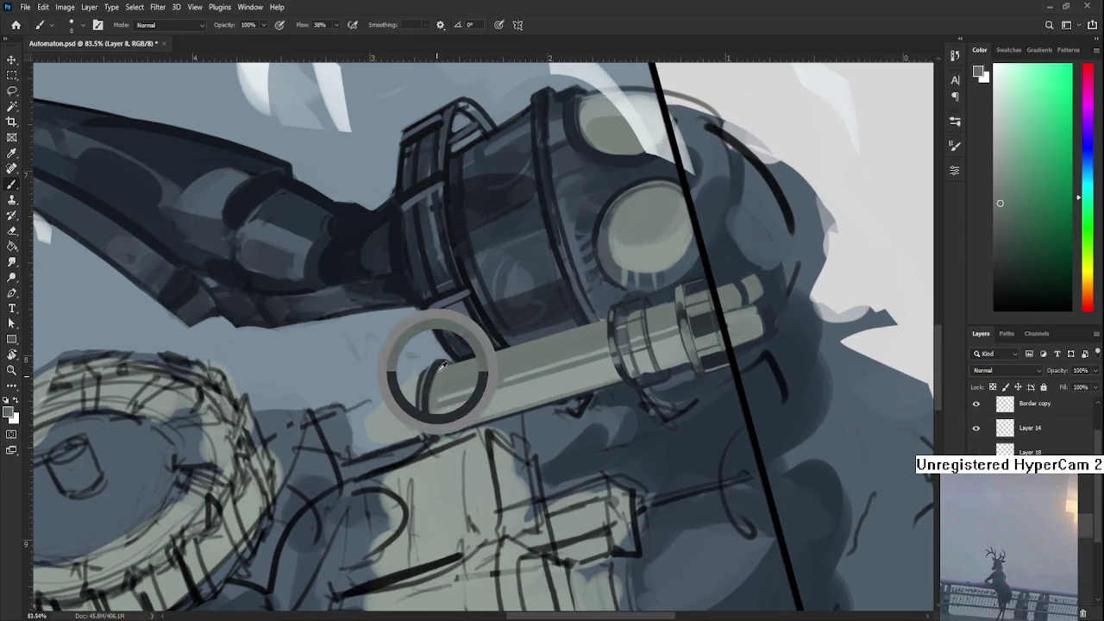
left_click(438, 369, "alt")
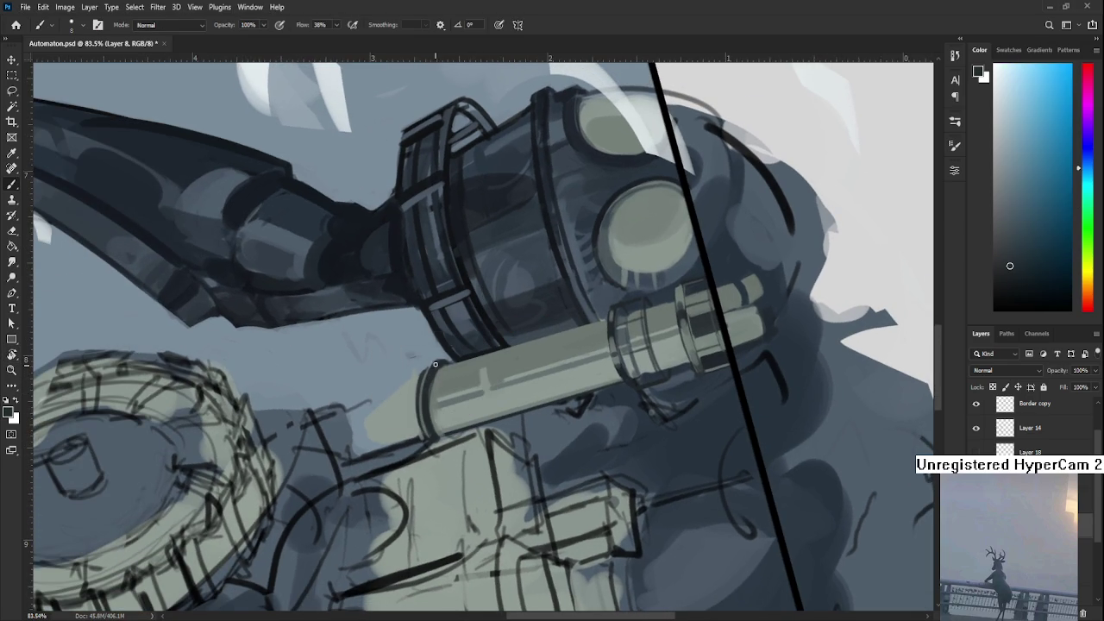
left_click(439, 368, "alt")
left_click(423, 372, "alt")
left_click(431, 416, "alt")
left_click(421, 379, "alt")
left_click(414, 402, "alt")
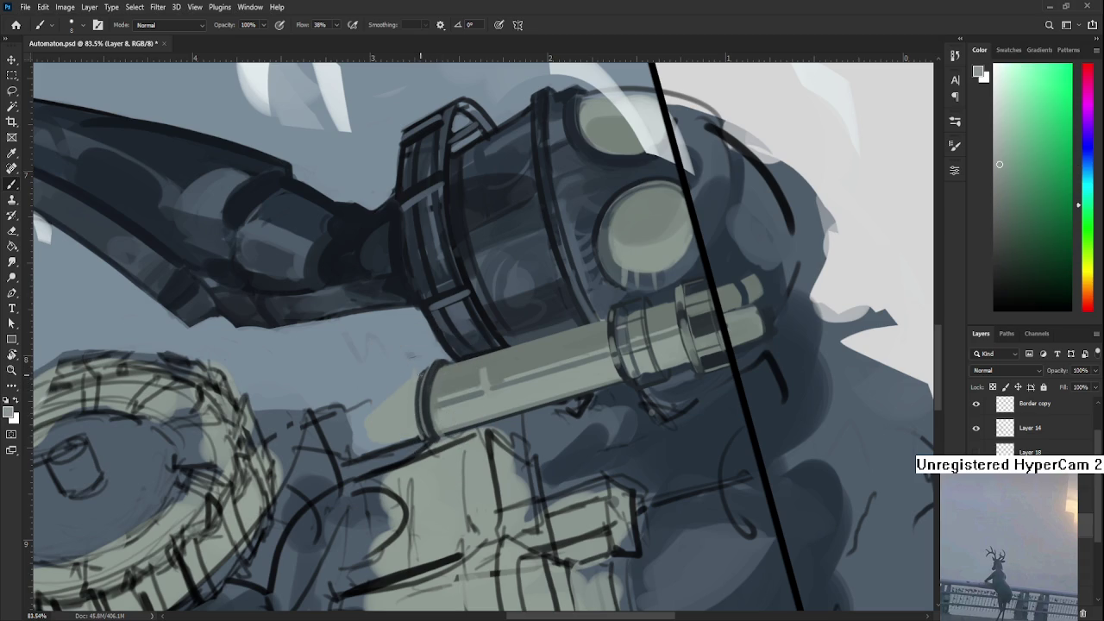
key("r")
left_click_drag(409, 407, 630, 406)
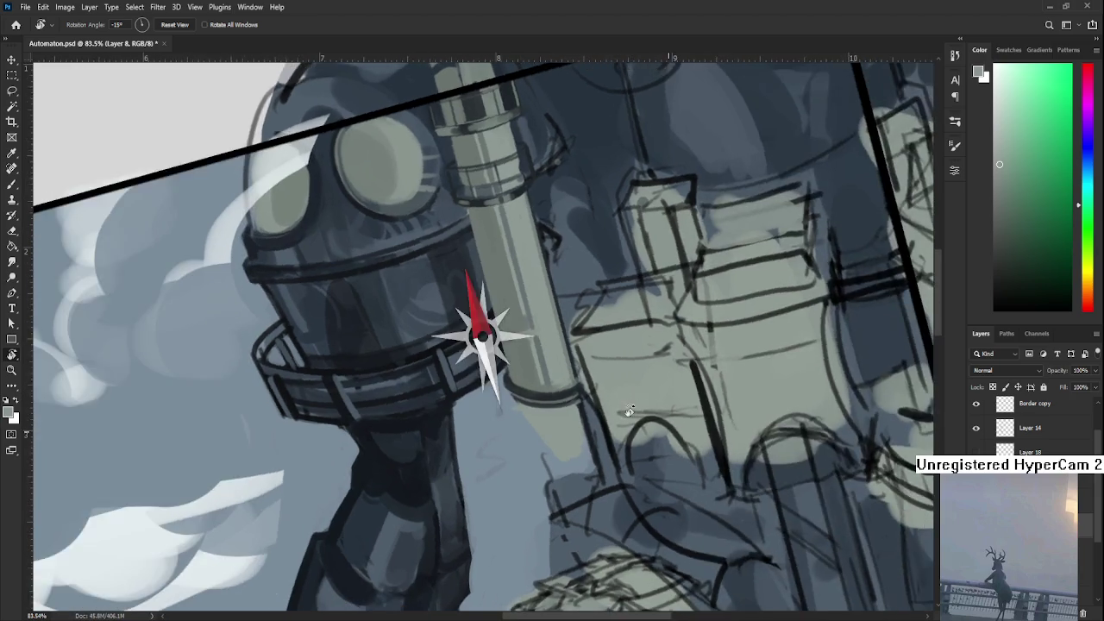
scroll(612, 392, "down", 3)
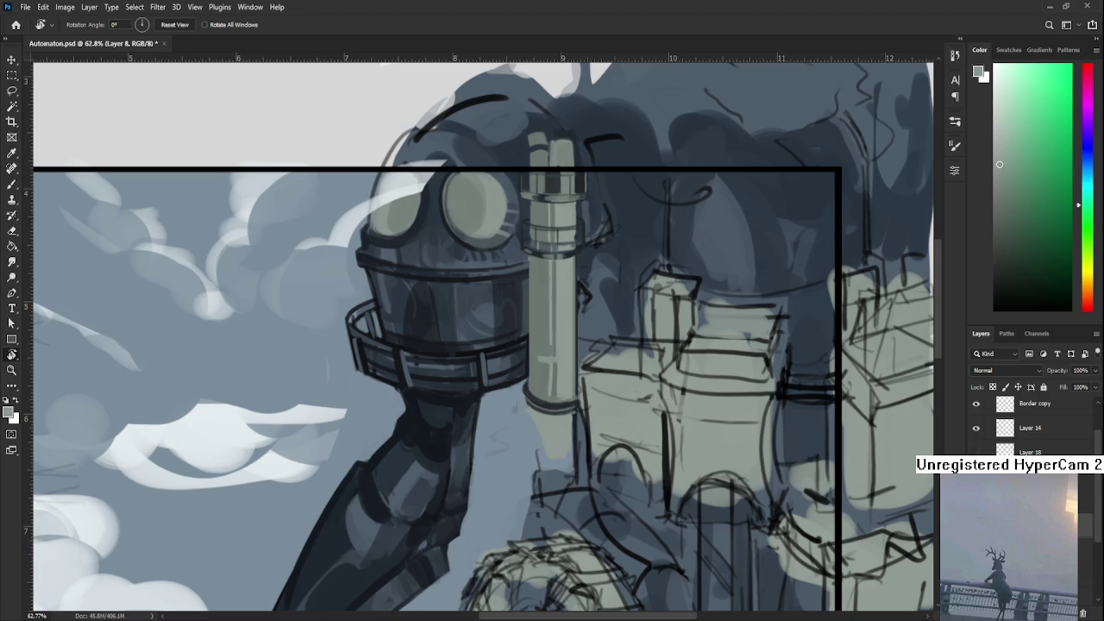
left_click_drag(591, 432, 446, 418)
left_click(440, 431, "alt")
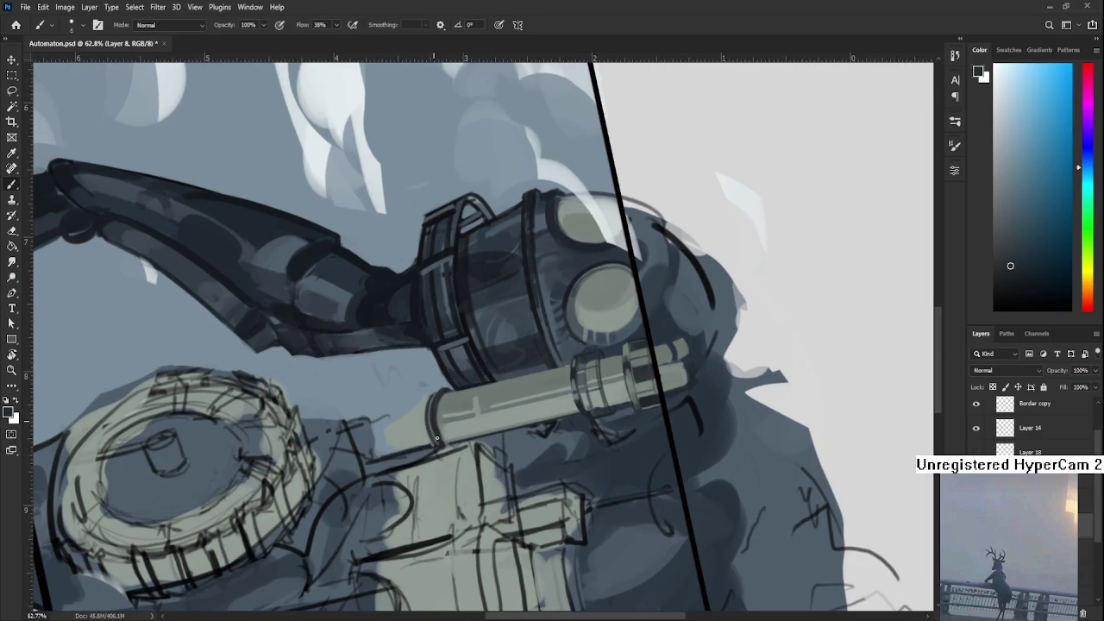
left_click(441, 417, "alt")
key("r")
mouse_move(442, 418)
left_mouse_down()
mouse_move(593, 375)
mouse_move(592, 364)
left_mouse_up()
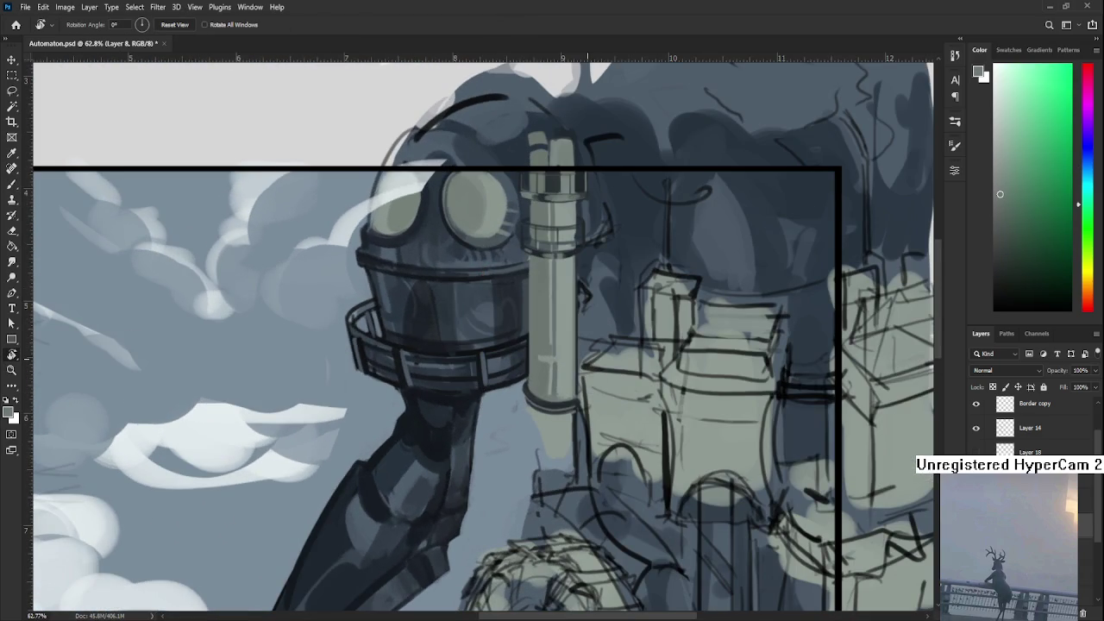
scroll(587, 361, "down", 2)
scroll(587, 360, "down", 2)
scroll(588, 360, "up", 1)
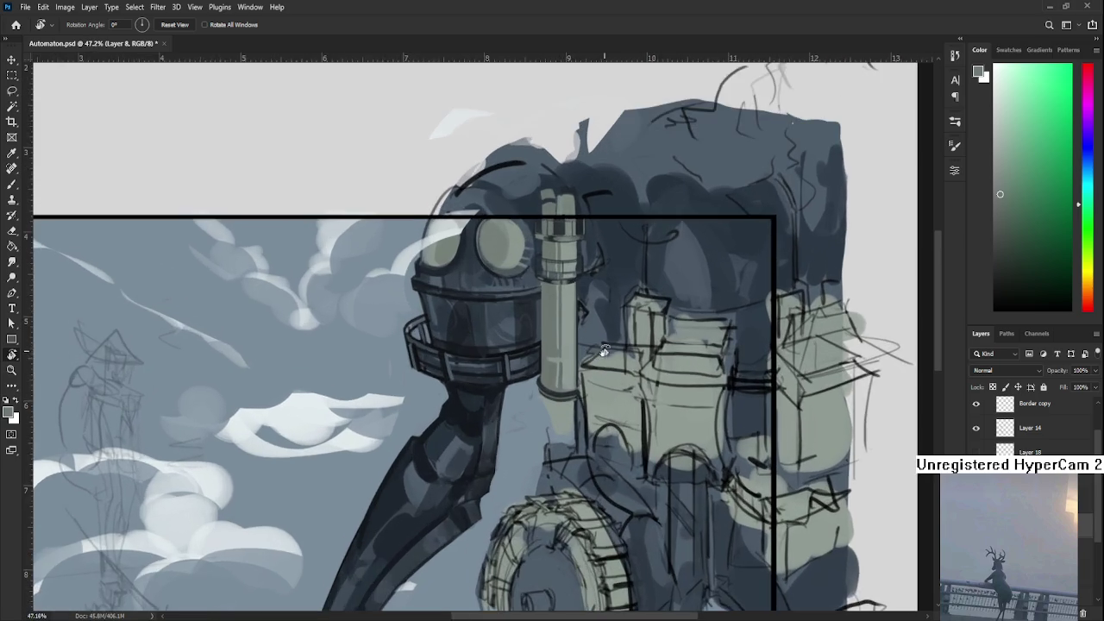
scroll(601, 350, "up", 2)
scroll(603, 348, "up", 1)
scroll(608, 347, "up", 1)
scroll(609, 346, "down", 1)
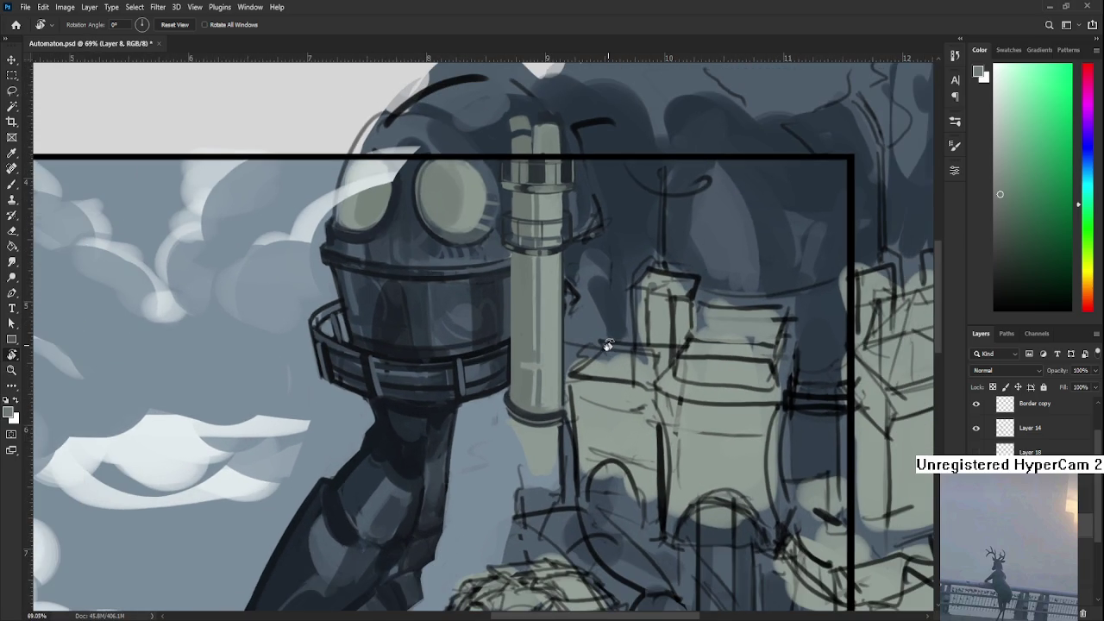
scroll(598, 330, "up", 1)
scroll(594, 326, "down", 1)
scroll(593, 324, "down", 1)
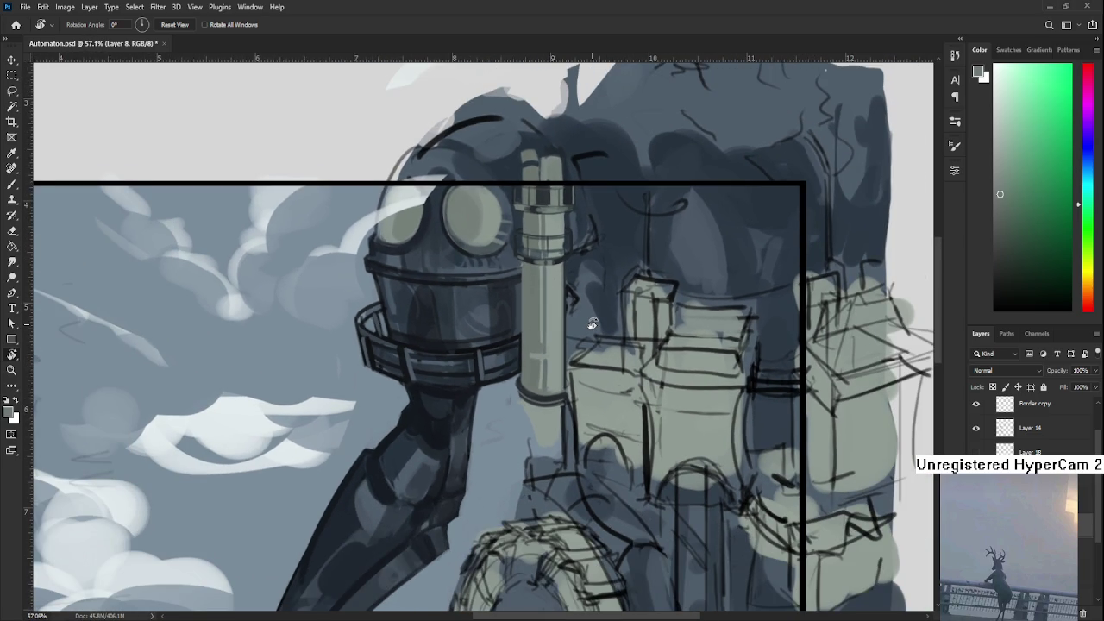
scroll(593, 324, "up", 1)
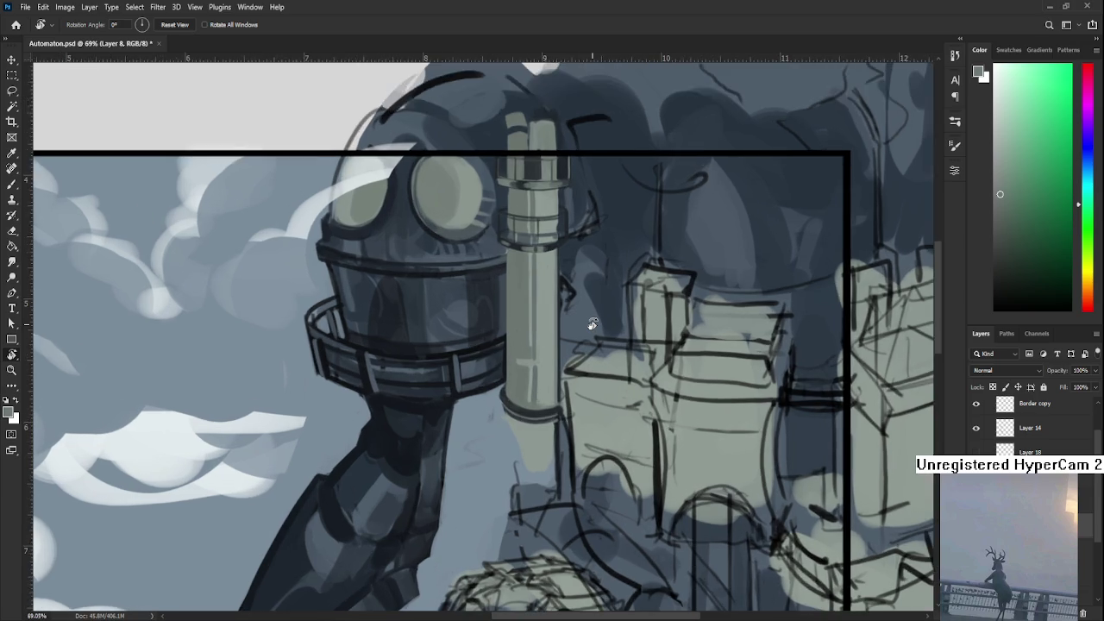
scroll(593, 324, "up", 2)
left_click_drag(592, 324, 539, 427)
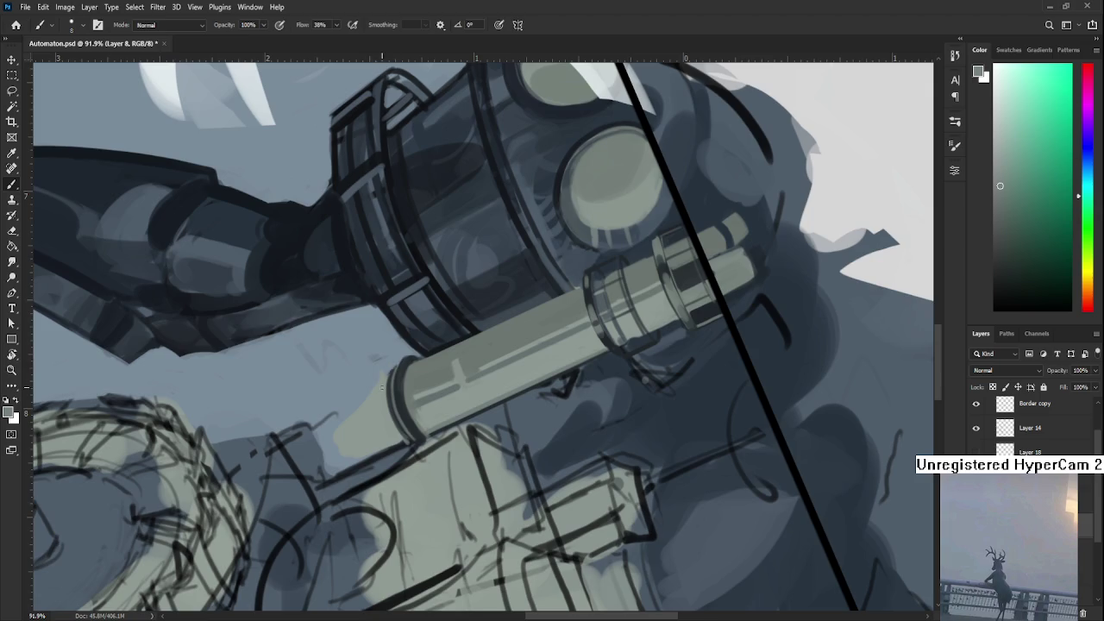
- With a larger brush, outline the pipe's lower end in dark blue, comparing it via undo/redo
key("r")
mouse_move(534, 470)
left_mouse_down()
mouse_move(497, 418)
mouse_move(480, 419)
mouse_move(506, 471)
left_mouse_up()
key("b")
left_click(480, 419, "alt")
scroll(480, 419, "down", 1)
key("r")
key("bracketright")
left_click_drag(476, 401, 542, 473)
key("ctrl+z")
key("ctrl+shift+z")
key("ctrl+z")
key("ctrl+shift+z")
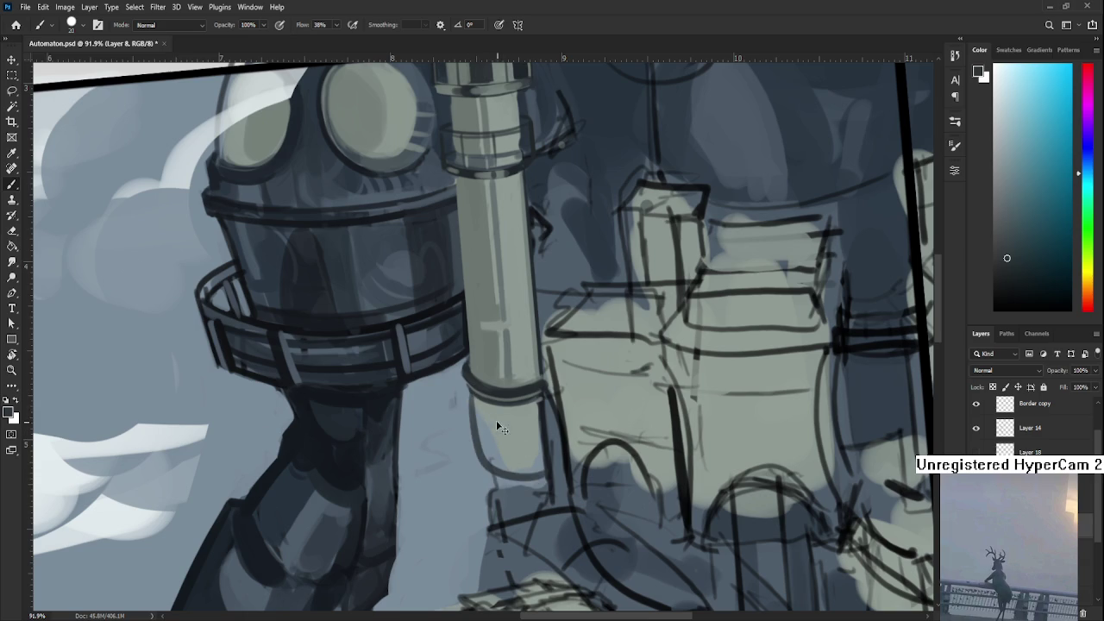
- Lighten the pipe-end outline and right edge in green-grey, then add a dark line along its lower edge
left_click(499, 418, "alt")
mouse_move(498, 422)
left_mouse_down()
mouse_move(483, 463)
mouse_move(528, 470)
left_mouse_up()
mouse_move(543, 428)
left_mouse_down()
mouse_move(542, 471)
mouse_move(530, 459)
left_mouse_up()
left_click(522, 399, "alt")
mouse_move(498, 466)
left_mouse_down()
mouse_move(538, 452)
mouse_move(539, 471)
left_mouse_up()
- Paint a dark stroke down the pipe's right edge and shade the lower section light grey-green
left_click(511, 441, "alt")
left_click(538, 418, "alt")
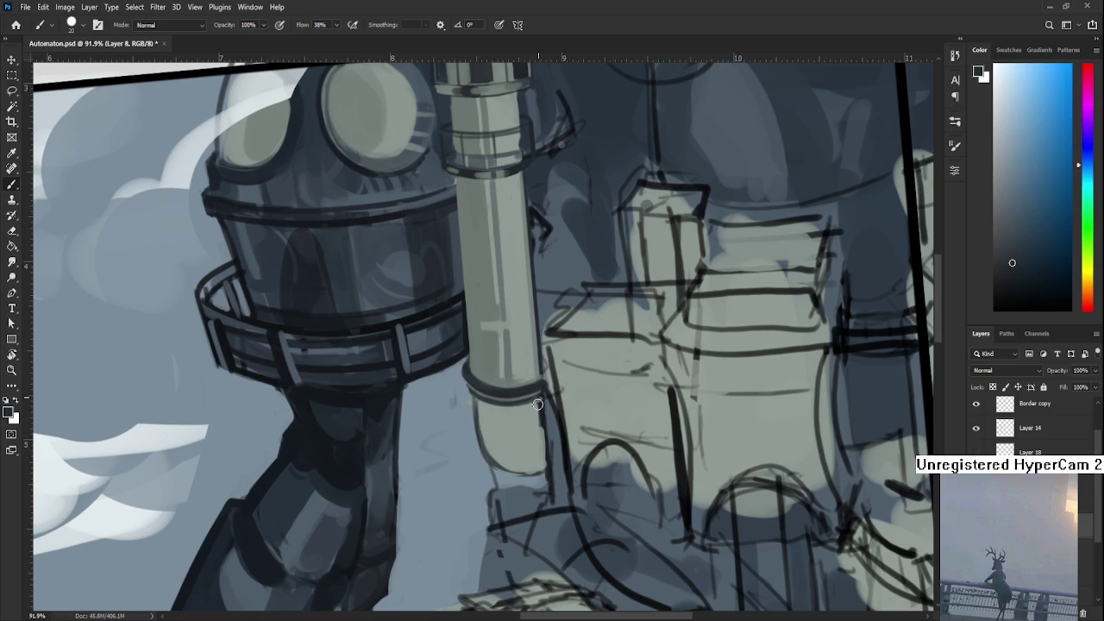
mouse_move(537, 396)
left_mouse_down()
mouse_move(545, 470)
mouse_move(496, 360)
left_mouse_up()
key("r")
left_click(496, 360, "alt")
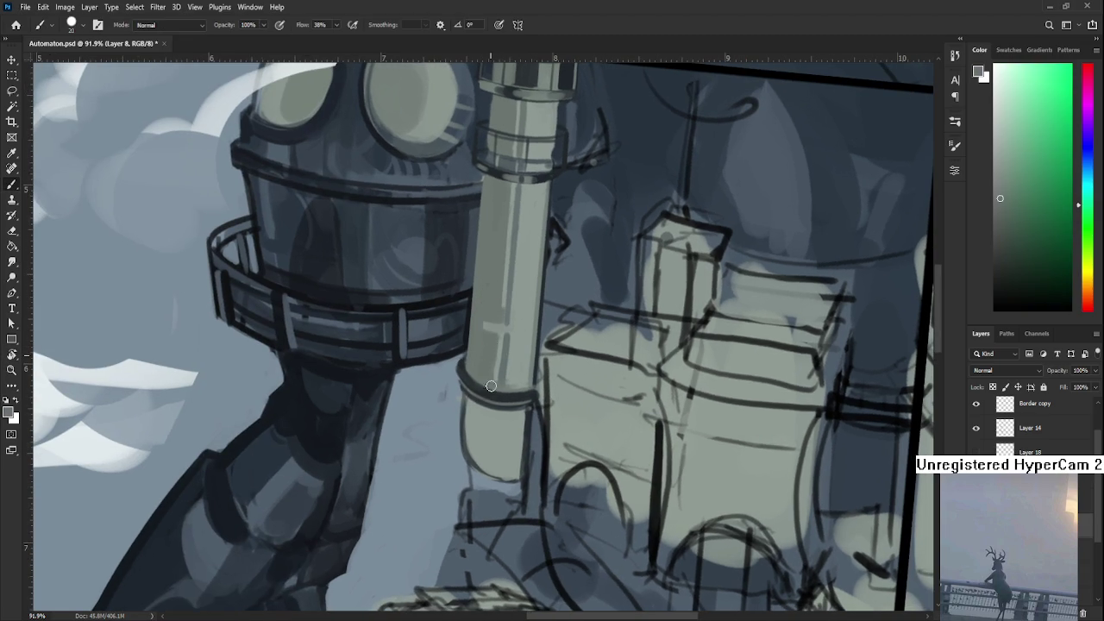
mouse_move(489, 413)
left_mouse_down()
mouse_move(488, 465)
mouse_move(476, 471)
mouse_move(471, 398)
left_mouse_up()
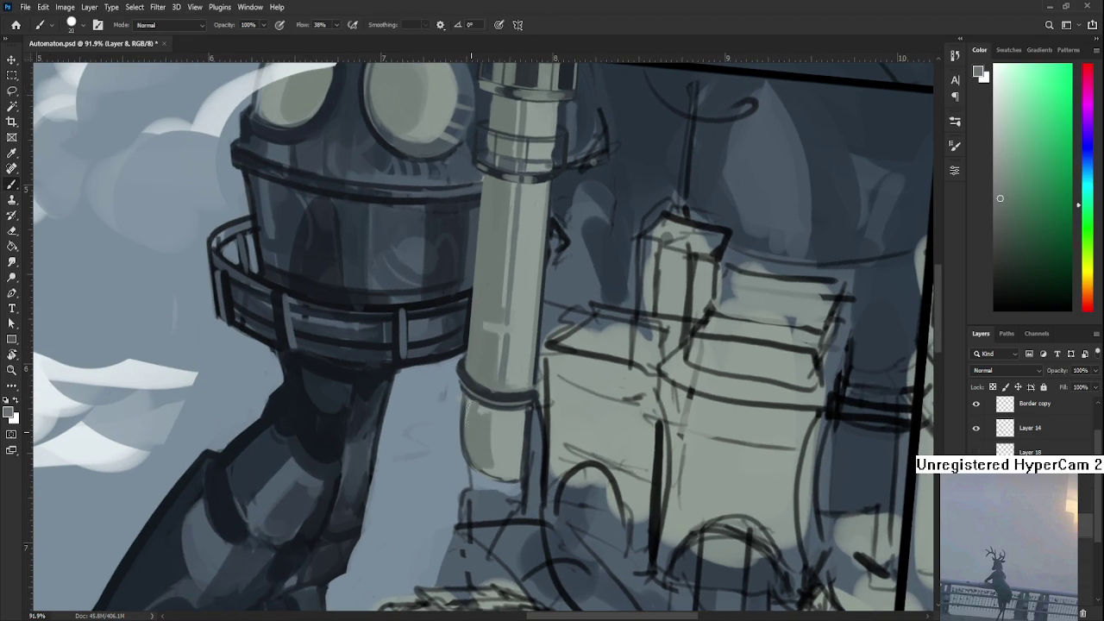
- Sample a range of lighter grey-green and darker grey tones from the pipe
left_click(497, 409, "alt")
left_click(502, 418, "alt")
left_click(489, 440, "alt")
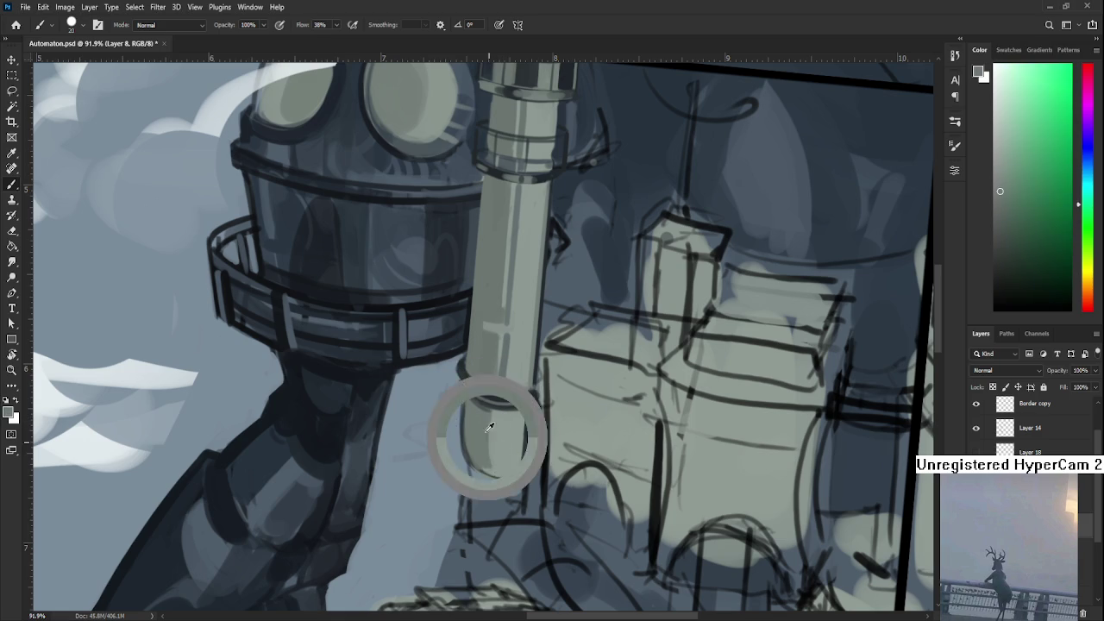
left_click(506, 453, "alt")
left_click(487, 429, "alt")
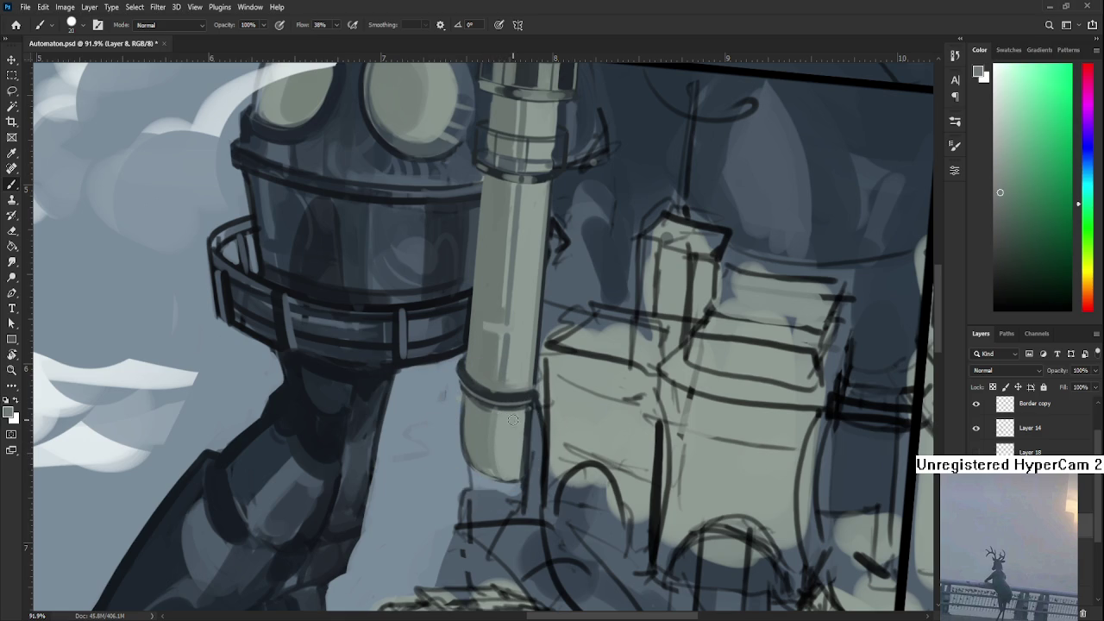
left_click(512, 434, "alt")
left_click(511, 436, "alt")
left_click(511, 436, "alt")
left_click(507, 460, "alt")
left_click(486, 468, "alt")
left_click(490, 441, "alt")
left_click(525, 413, "alt")
left_click(495, 454, "alt")
- Rotate and pan to the tube's upper end, sampling lighter tones then settling on a darker pipe tone
key("r")
left_click_drag(587, 405, 483, 376)
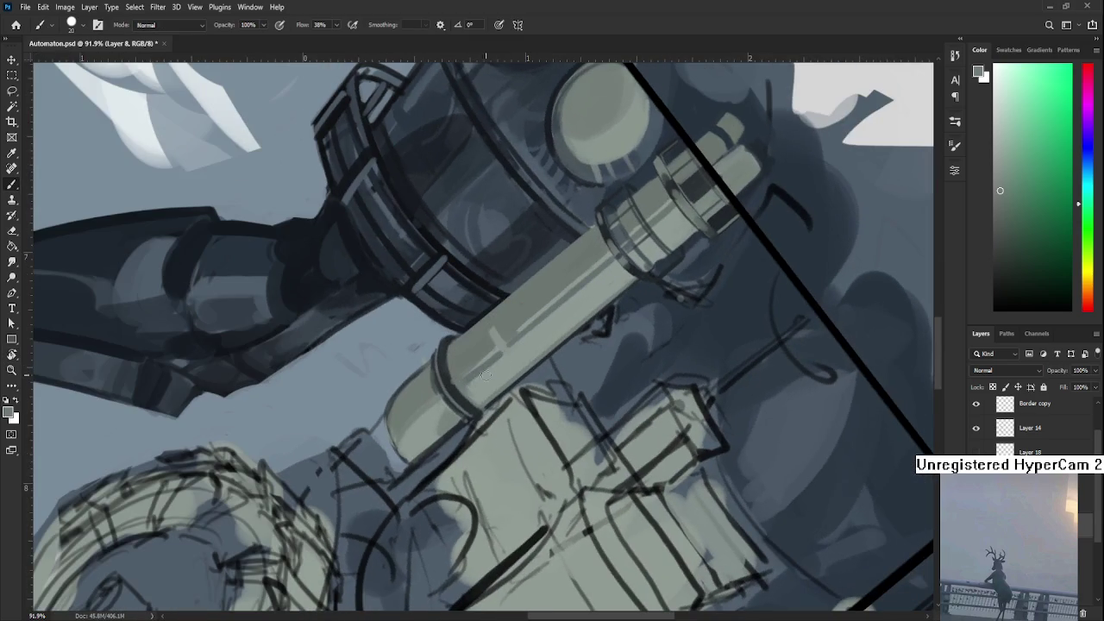
left_click(476, 355, "alt")
left_click(571, 320, "alt")
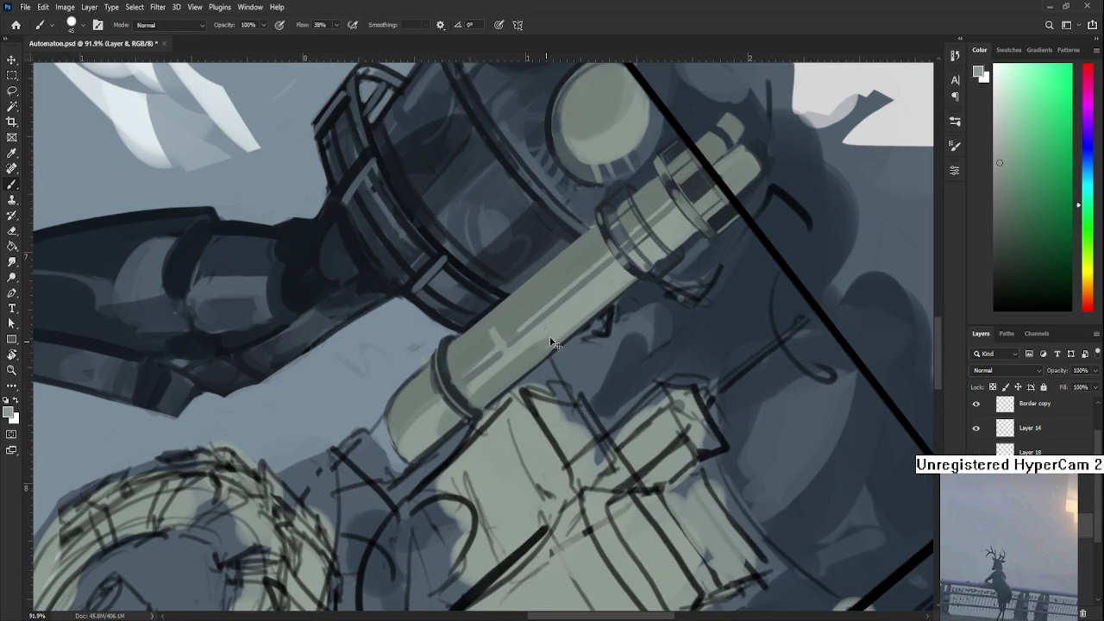
left_click(493, 382, "alt")
left_click_drag(554, 327, 493, 393)
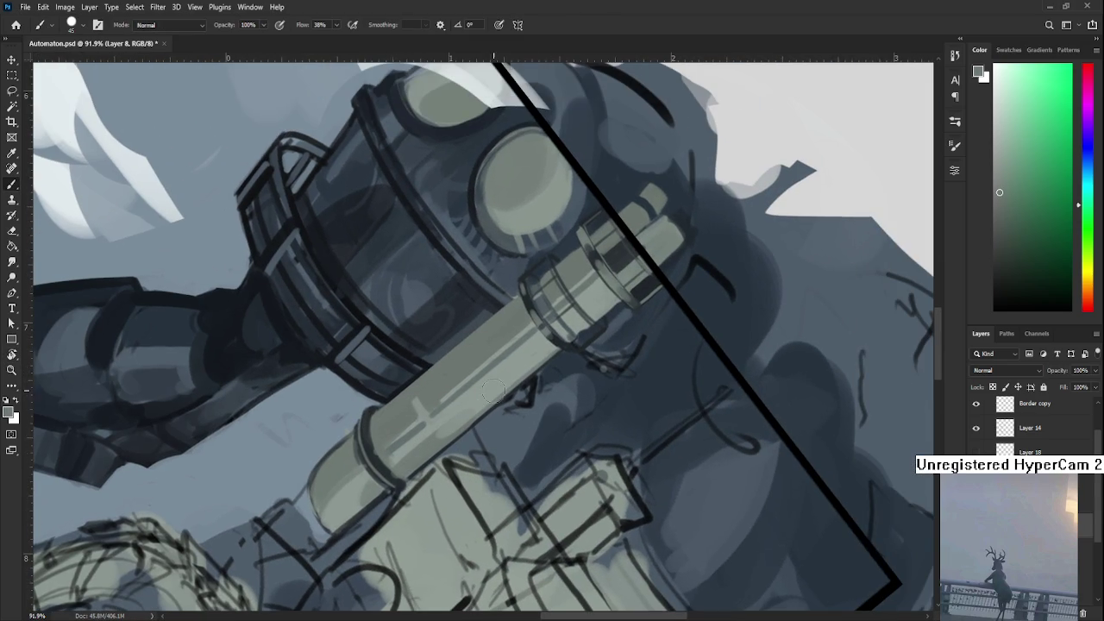
left_click(534, 360, "alt")
left_click(518, 367, "alt")
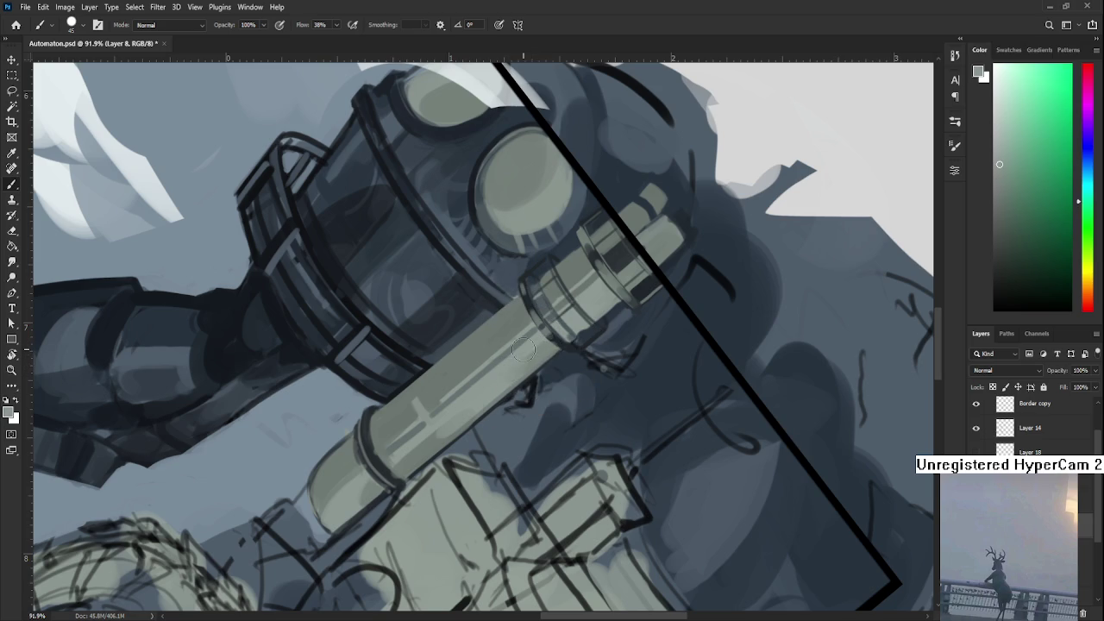
left_click(538, 347, "alt")
left_click_drag(610, 292, 572, 331)
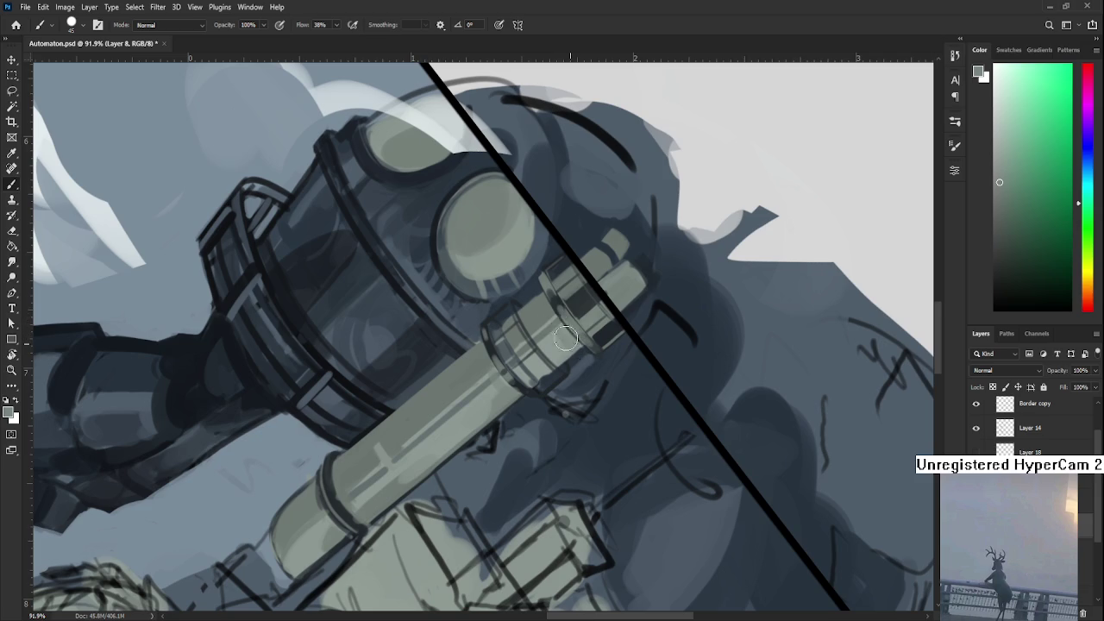
key("r")
left_click_drag(566, 340, 563, 412)
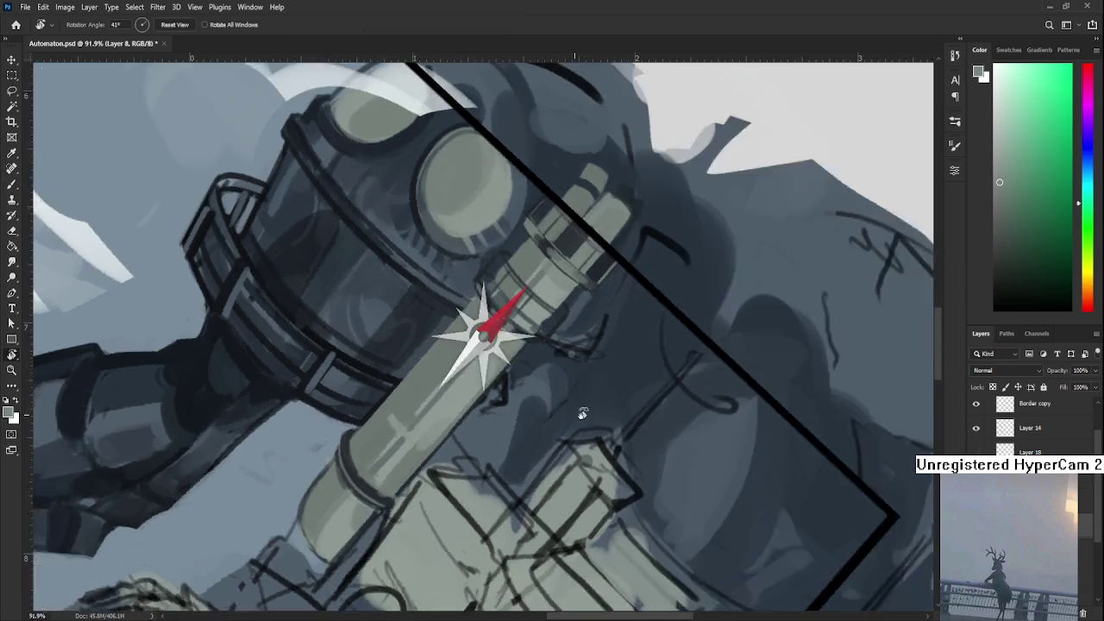
- Level the view, zoom in to 148%, and shrink the brush to about 6 px
scroll(570, 317, "down", 5)
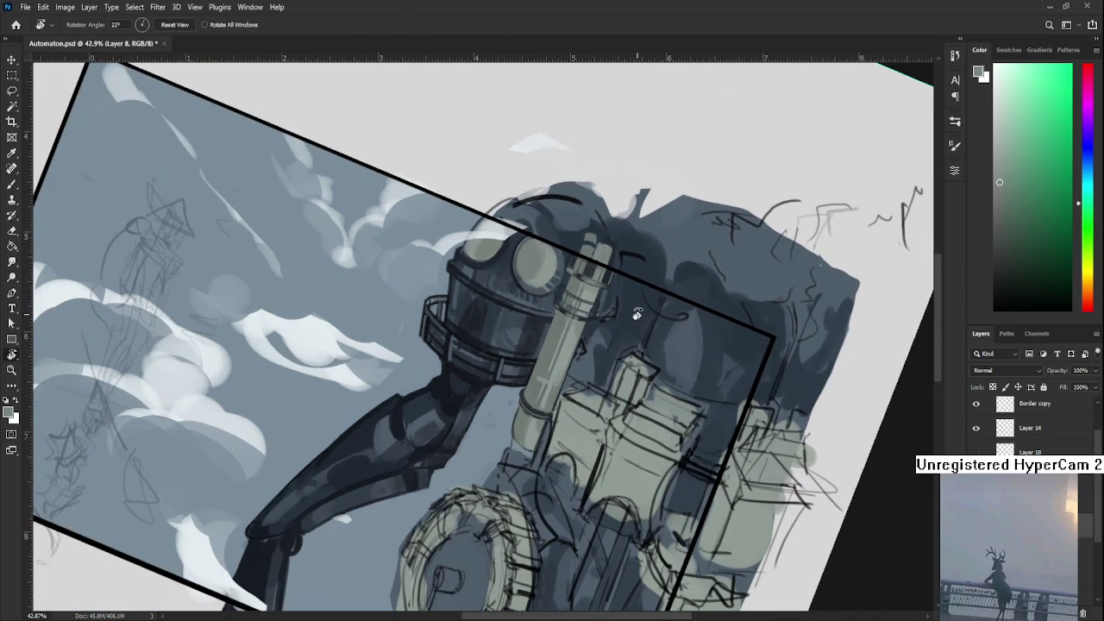
mouse_move(538, 461)
left_mouse_down()
mouse_move(560, 477)
mouse_move(578, 403)
left_mouse_up()
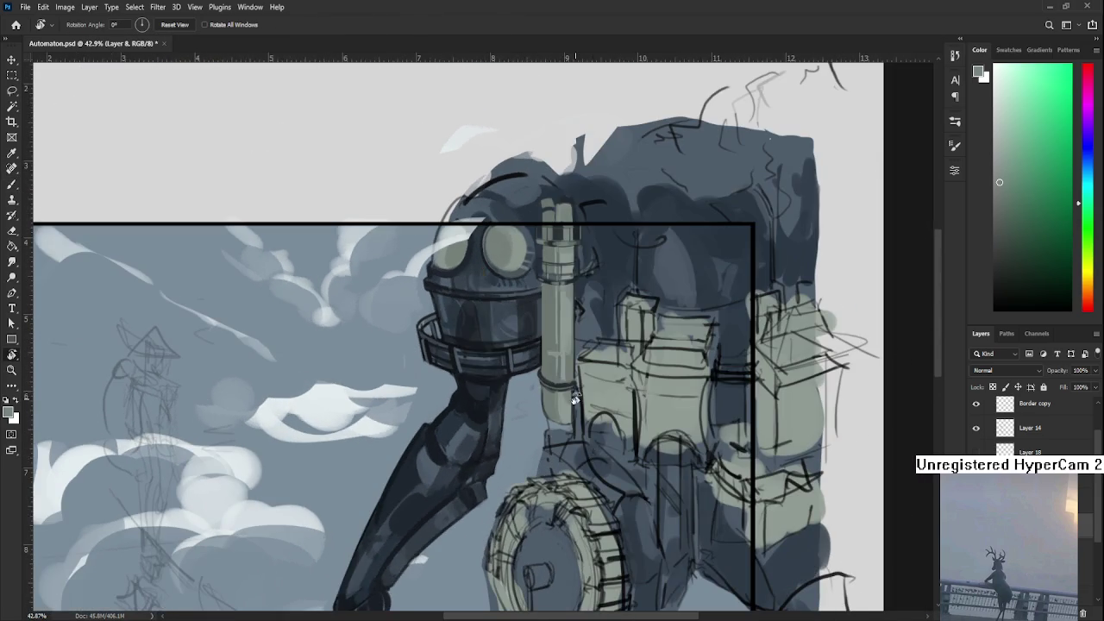
scroll(539, 262, "up", 3)
scroll(538, 262, "up", 2)
scroll(538, 262, "up", 2)
scroll(537, 259, "up", 3)
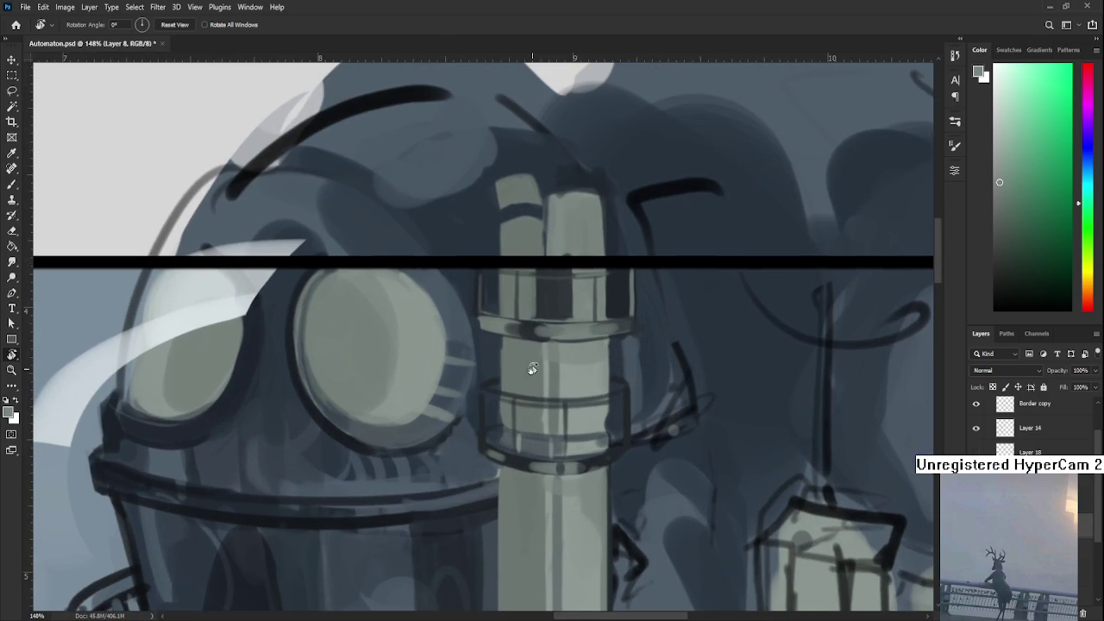
key("b")
left_click(535, 326, "alt")
key("bracketleft")
key("bracketleft")
key("bracketleft")
key("bracketleft")
key("bracketleft")
key("bracketleft")
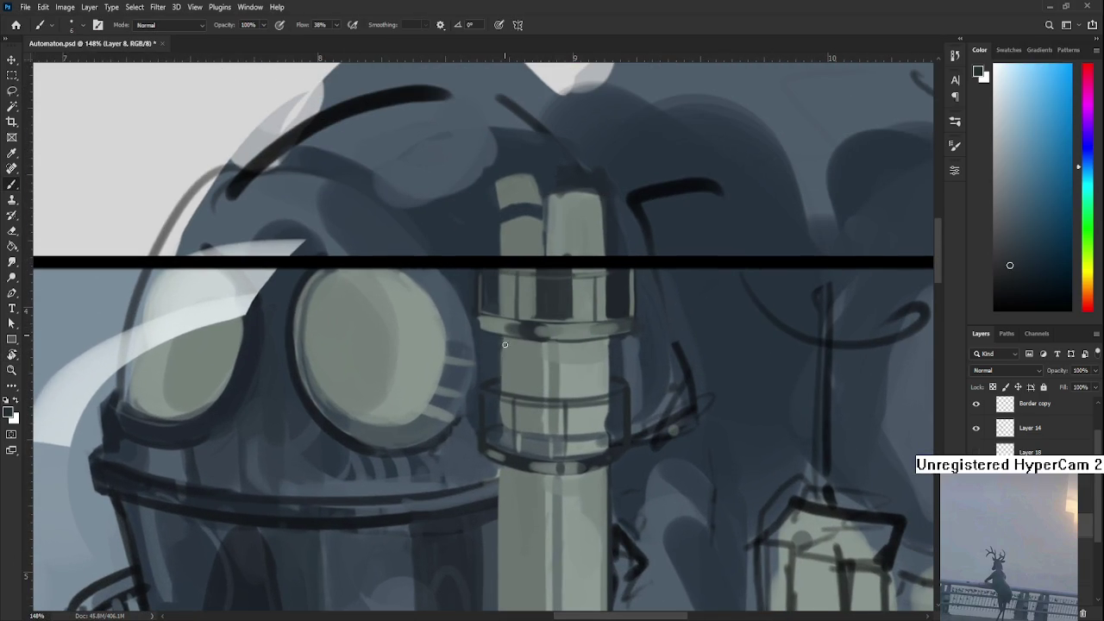
- Sample the pipe's light grey-green and the collar's dark blue-grey tones
left_click(512, 363, "alt")
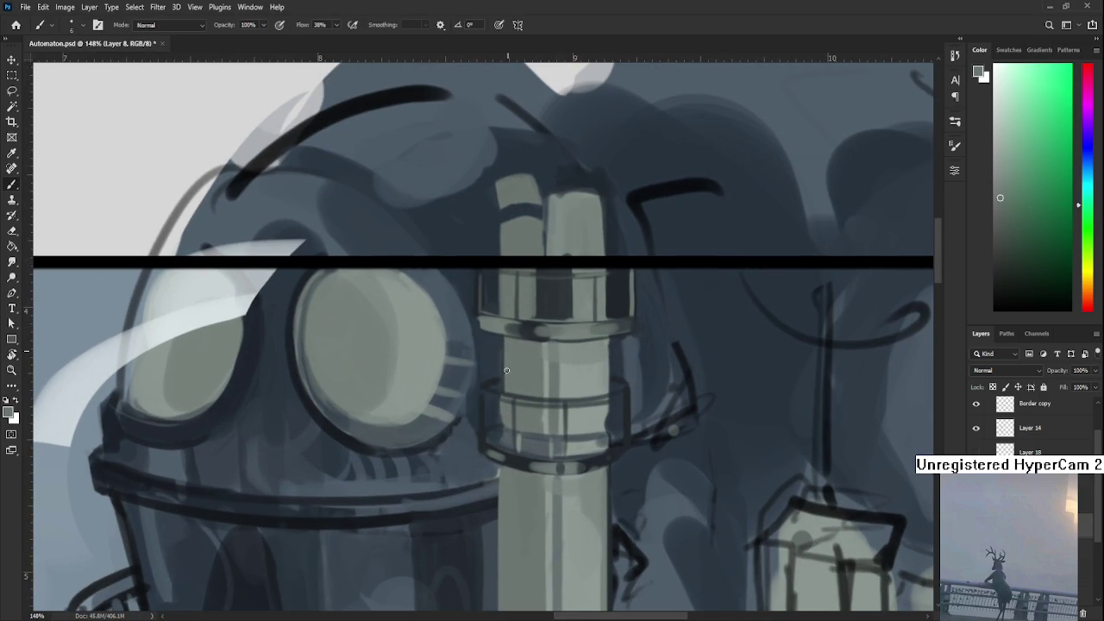
left_click(523, 334, "alt")
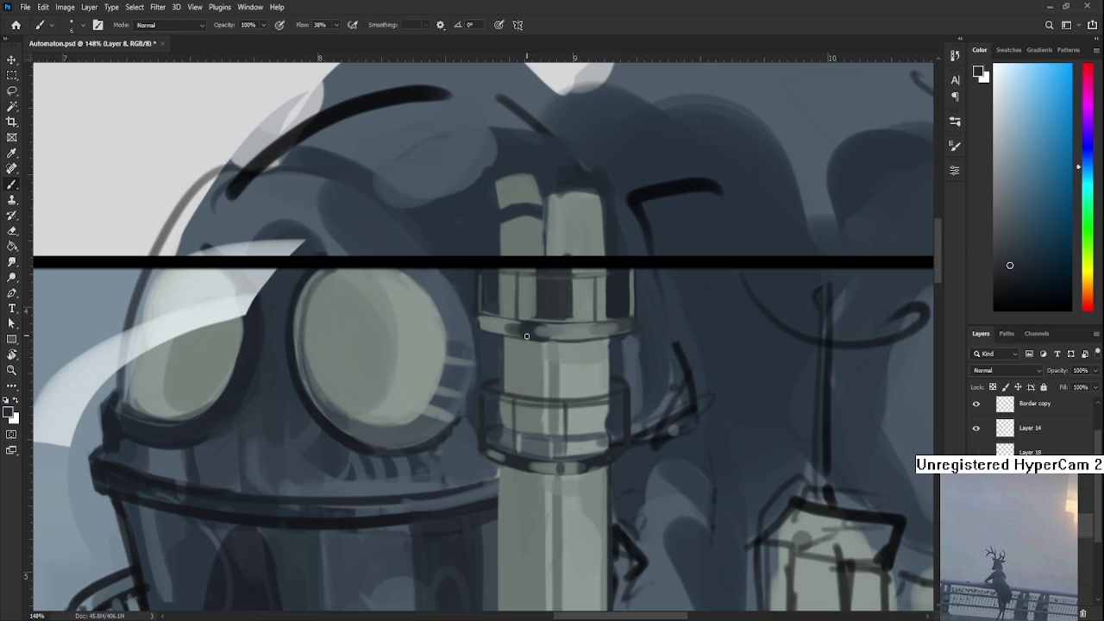
left_click(507, 421, "alt")
left_click(507, 419, "alt")
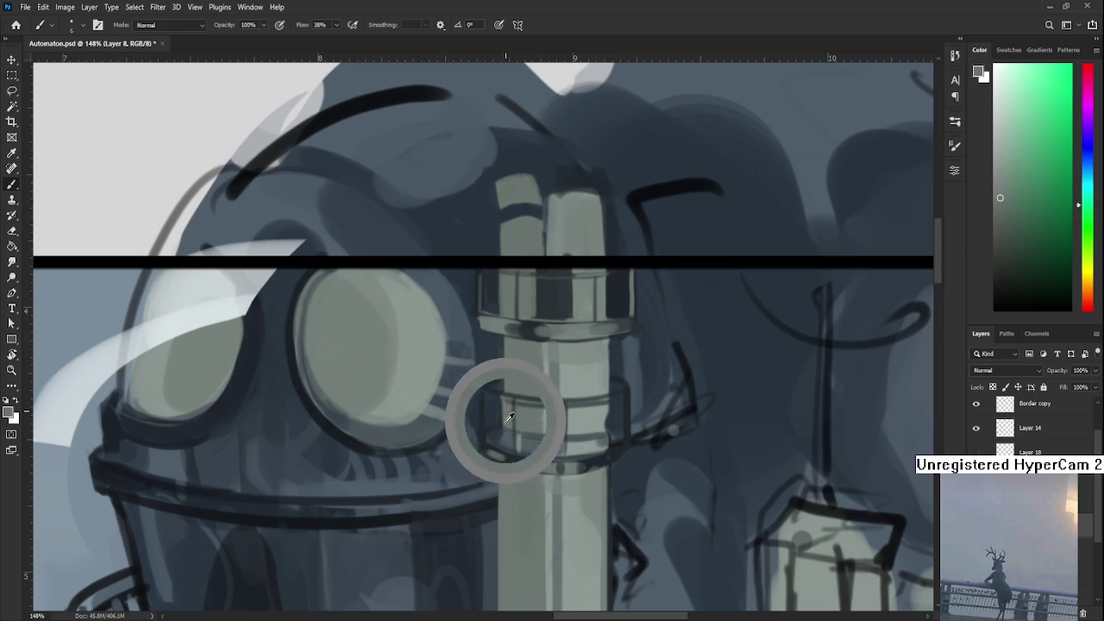
left_click(508, 411, "alt")
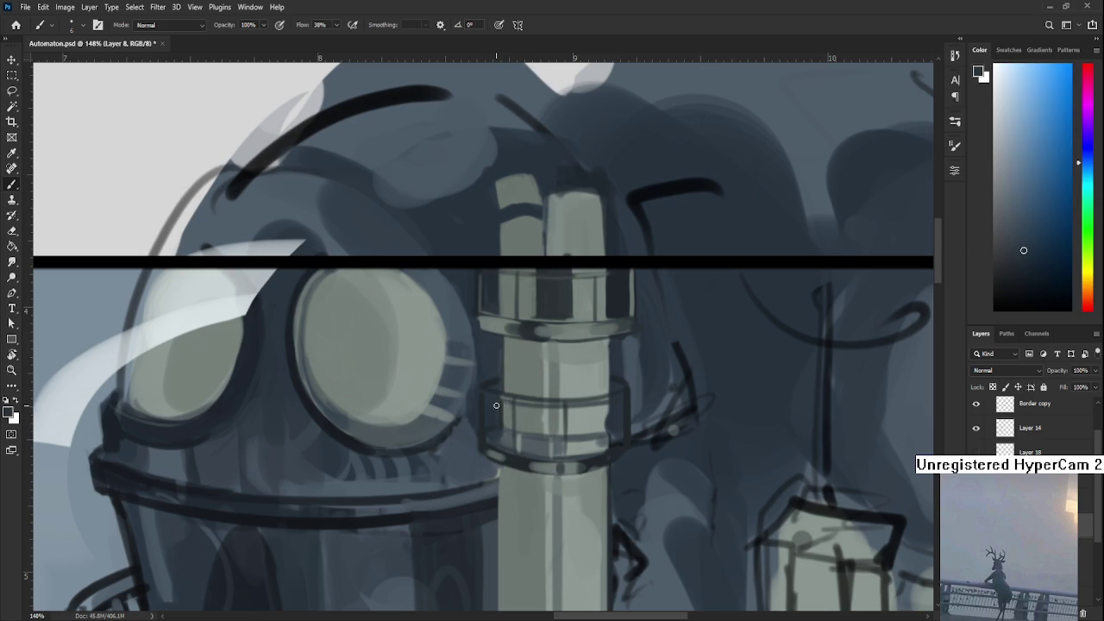
left_click(528, 332, "alt")
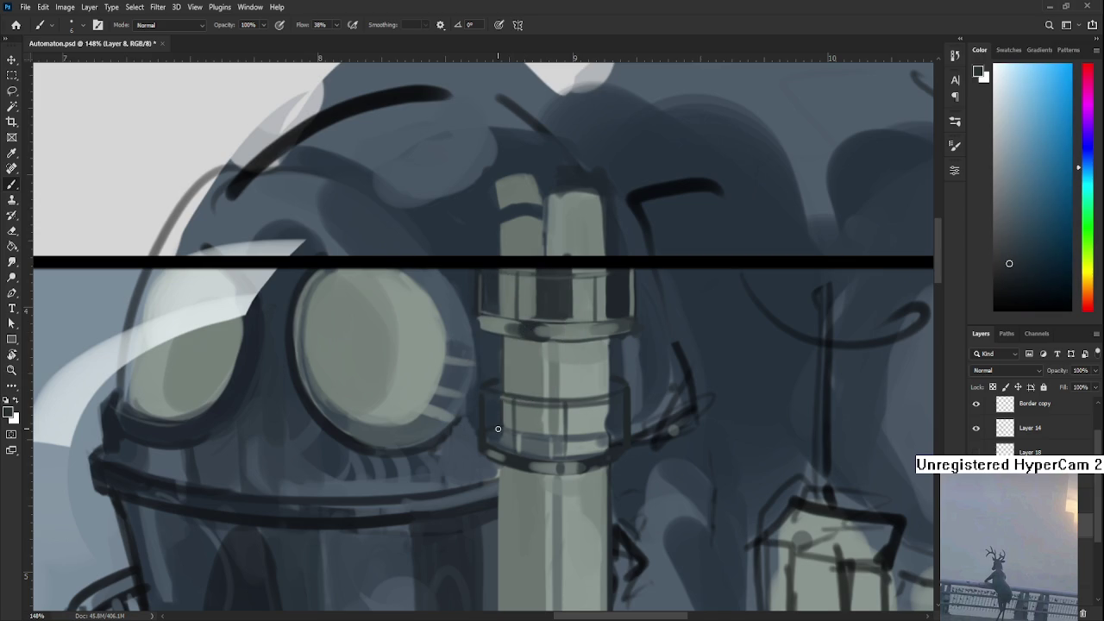
left_click(603, 418, "alt")
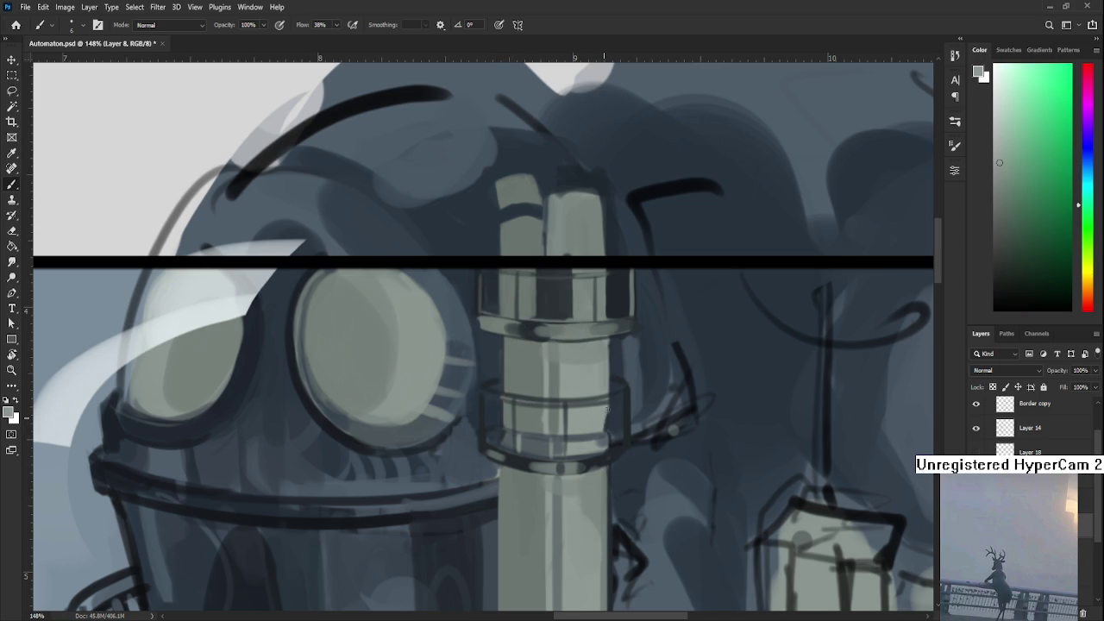
left_click(500, 409, "alt")
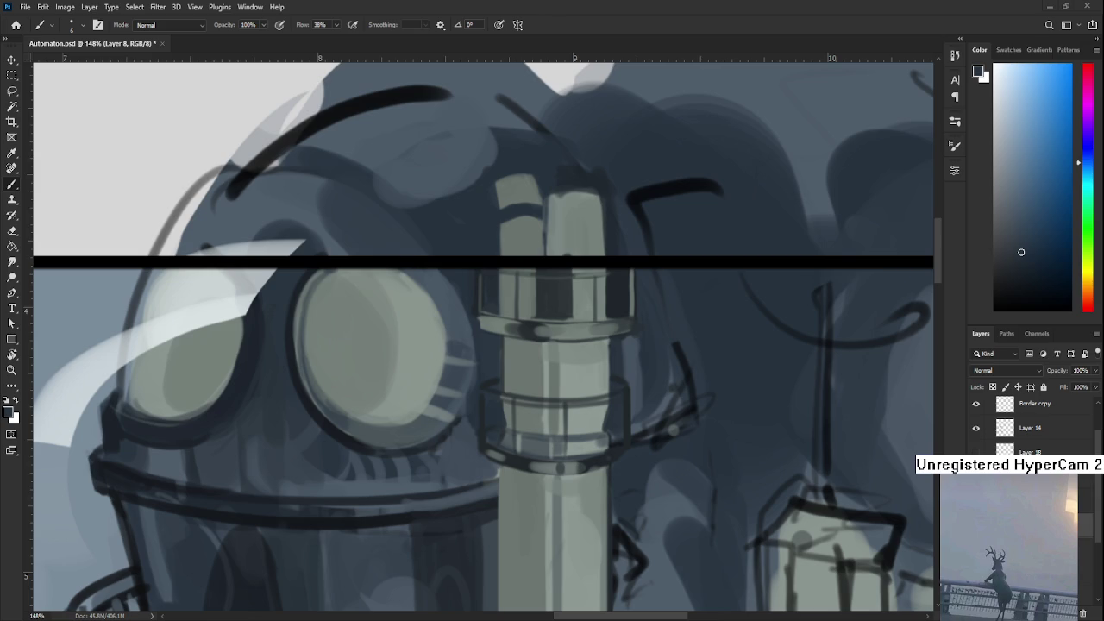
- Tilt the canvas to a slanted angle and sample the tube's grey-green and dark blue
mouse_move(652, 411)
left_mouse_down()
mouse_move(586, 389)
mouse_move(463, 452)
left_mouse_up()
key("r")
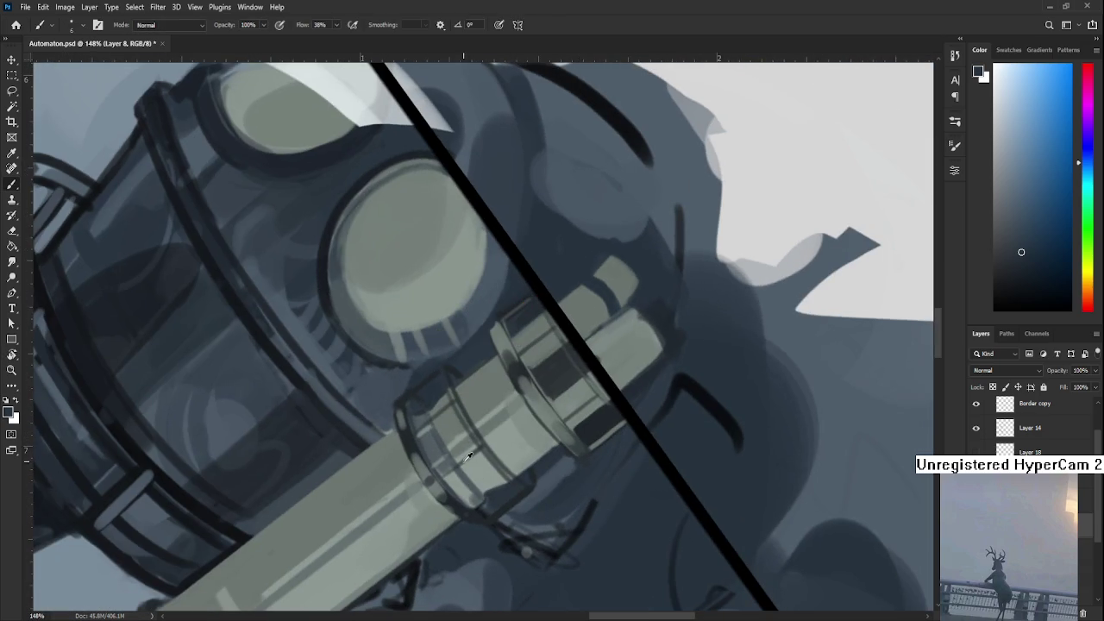
left_click(472, 497, "alt")
left_click(431, 499, "alt")
left_click(460, 504, "alt")
left_click(410, 458, "alt")
- Straighten the view on the pipe's lower end and brush darker shading down its left side
key("r")
left_click_drag(409, 457, 541, 466)
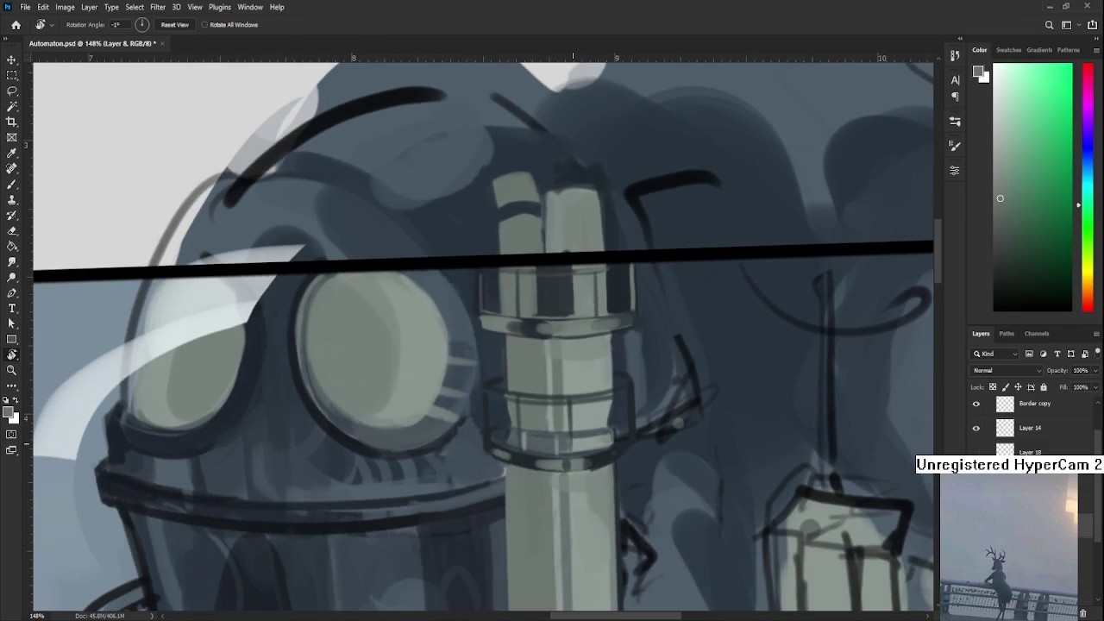
scroll(580, 438, "down", 5)
scroll(604, 414, "down", 5)
left_click_drag(621, 403, 619, 406)
scroll(619, 406, "up", 3)
scroll(578, 510, "up", 3)
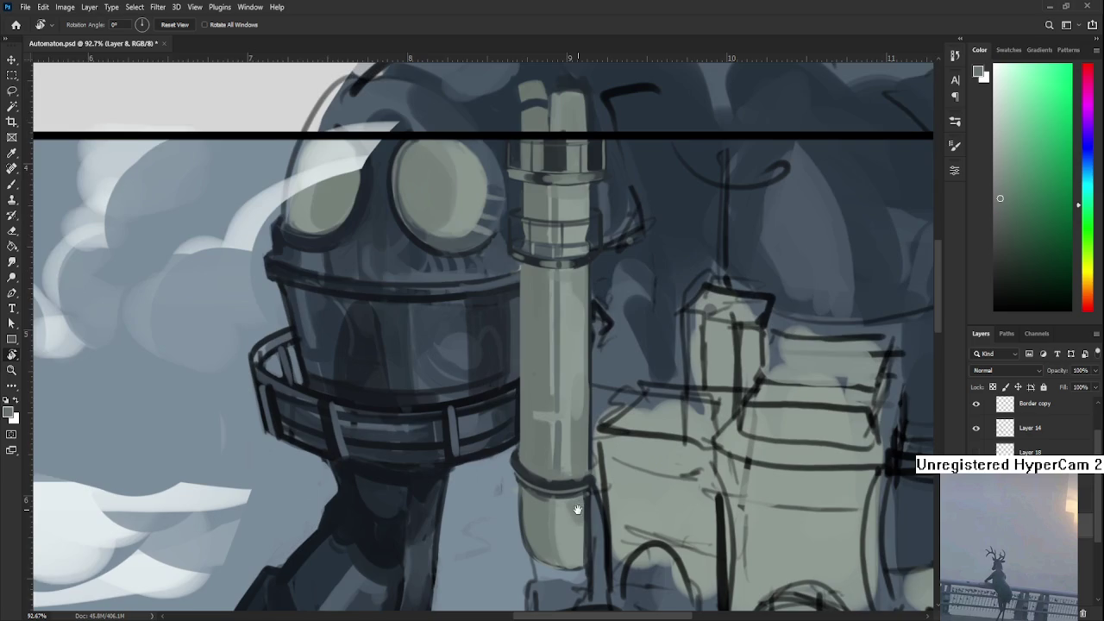
left_click_drag(578, 510, 515, 492)
key("b")
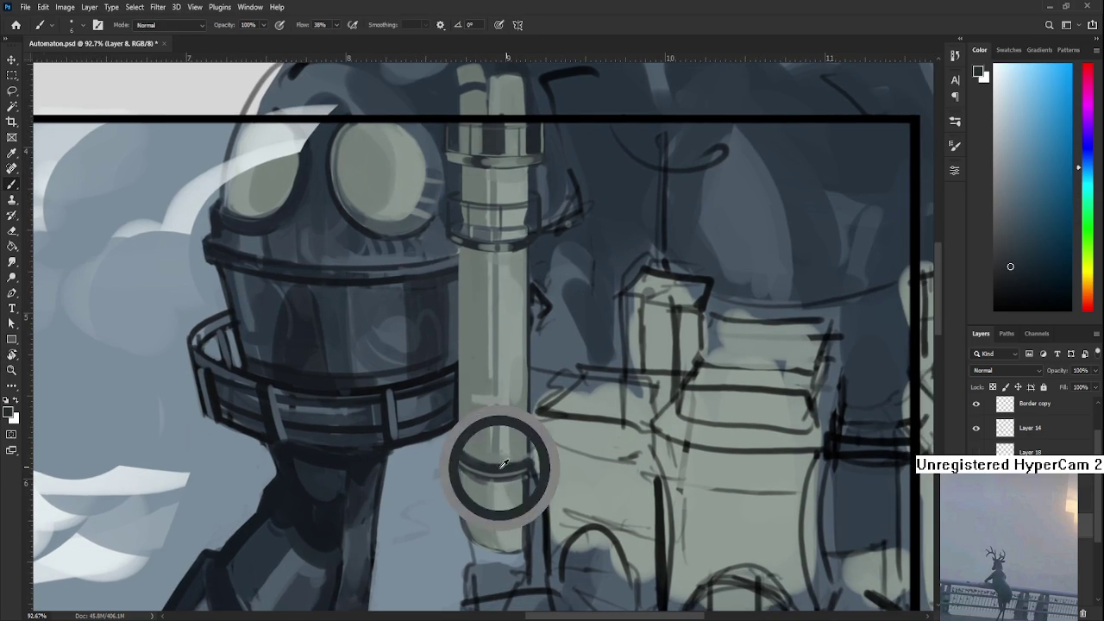
left_click_drag(488, 476, 494, 552)
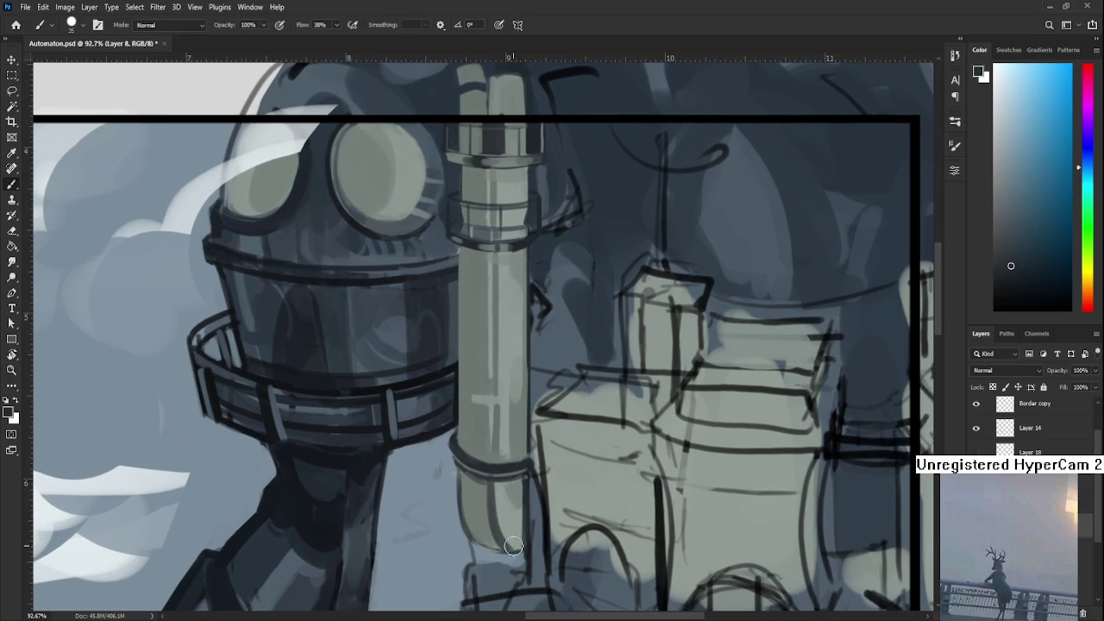
left_click_drag(490, 483, 507, 534)
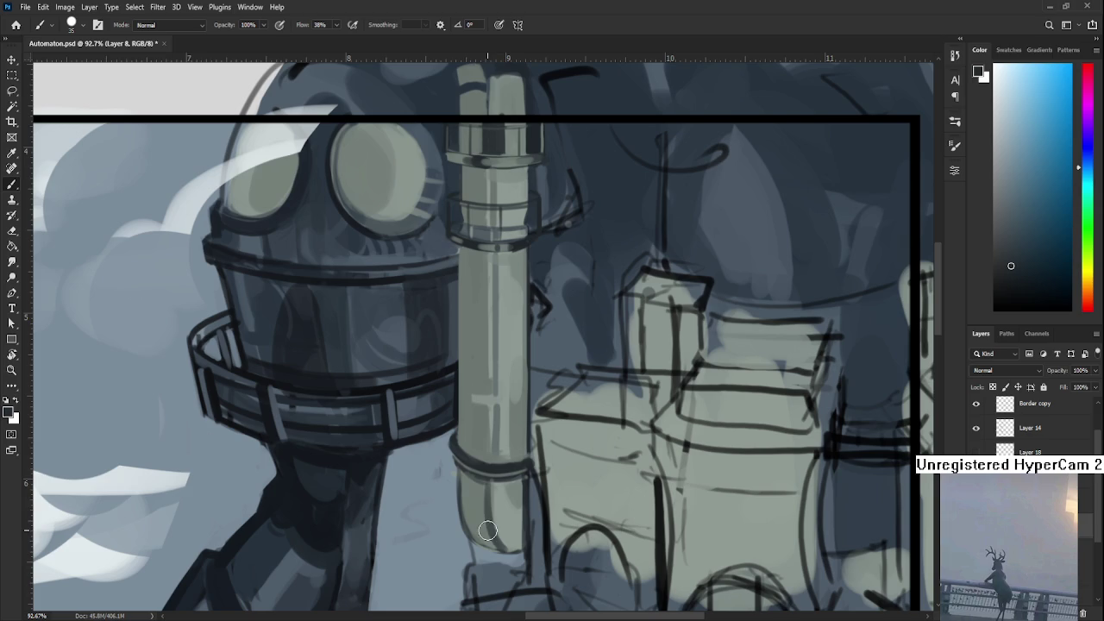
- Brush the words 'DINNER BRB' into the blank area above the automaton
scroll(525, 280, "down", 5)
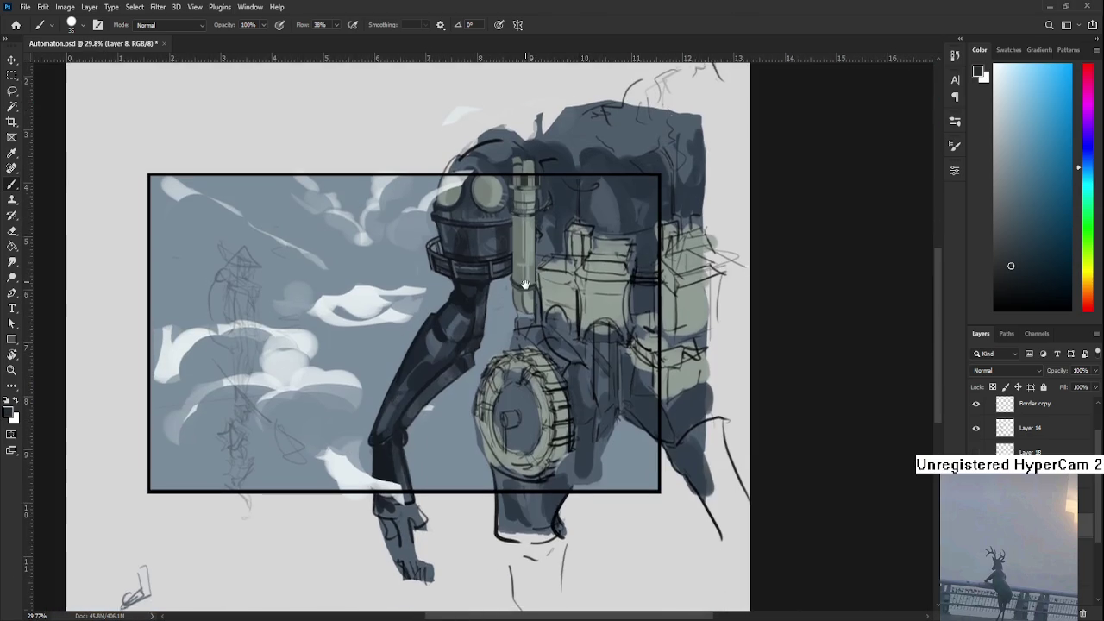
scroll(513, 201, "up", 3)
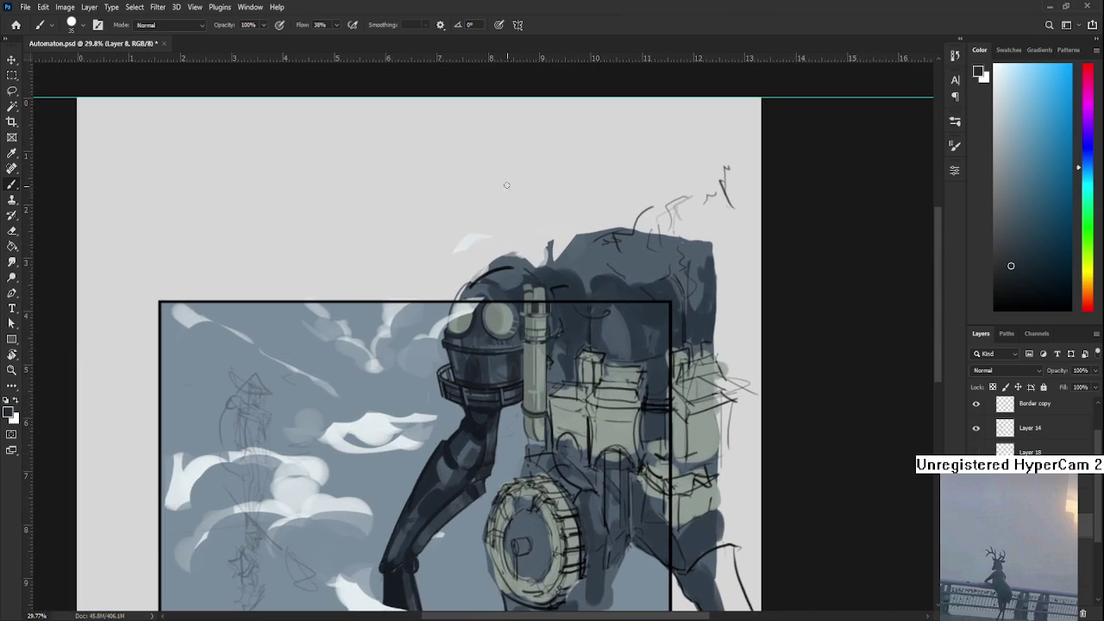
mouse_move(430, 197)
left_mouse_down()
mouse_move(439, 222)
mouse_move(490, 180)
mouse_move(496, 200)
left_mouse_up()
mouse_move(495, 176)
left_mouse_down()
mouse_move(511, 168)
mouse_move(509, 184)
left_mouse_up()
mouse_move(500, 198)
left_mouse_down()
mouse_move(528, 194)
mouse_move(488, 234)
mouse_move(523, 225)
left_mouse_up()
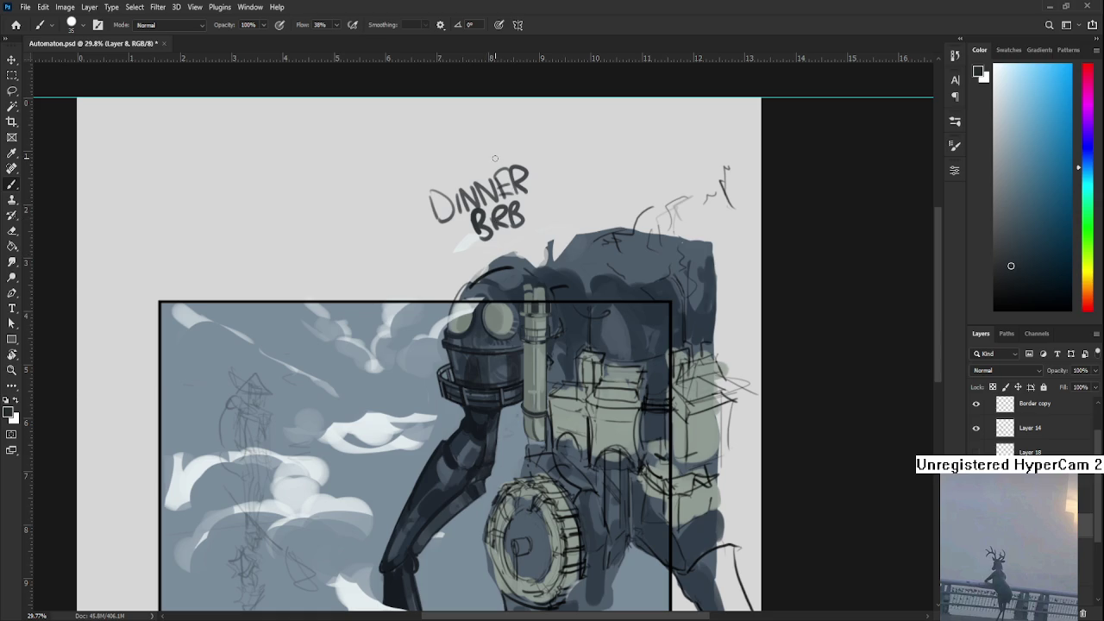
- Lasso the DINNER BRB note above the robot's head, delete it, and deselect
key("l")
mouse_move(405, 195)
left_mouse_down()
mouse_move(556, 220)
mouse_move(432, 246)
left_mouse_up()
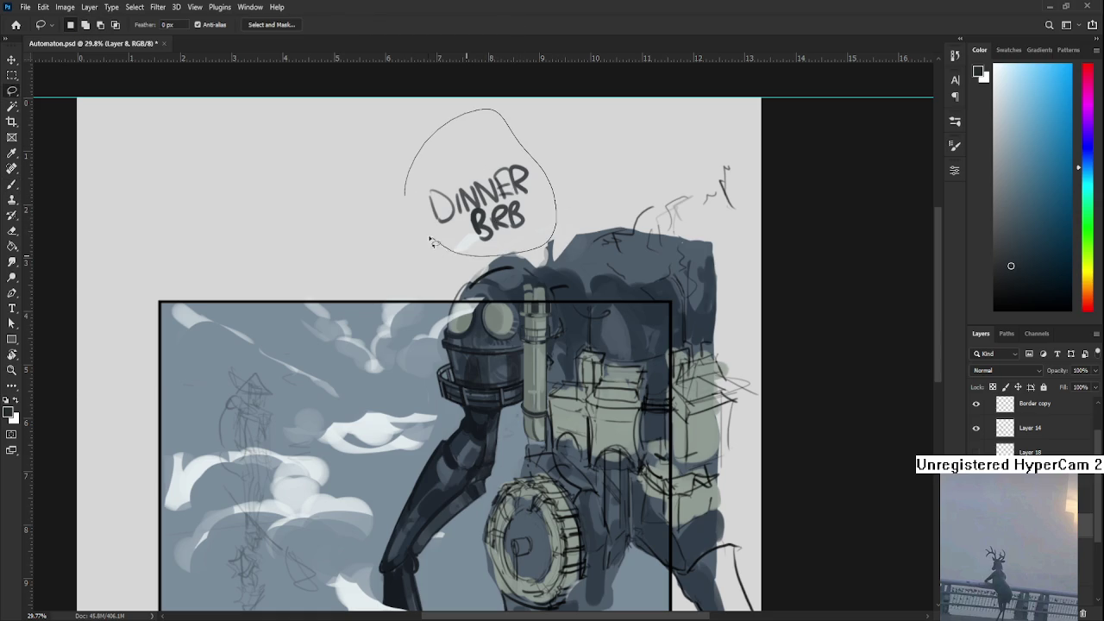
key("Delete")
key("ctrl+d")
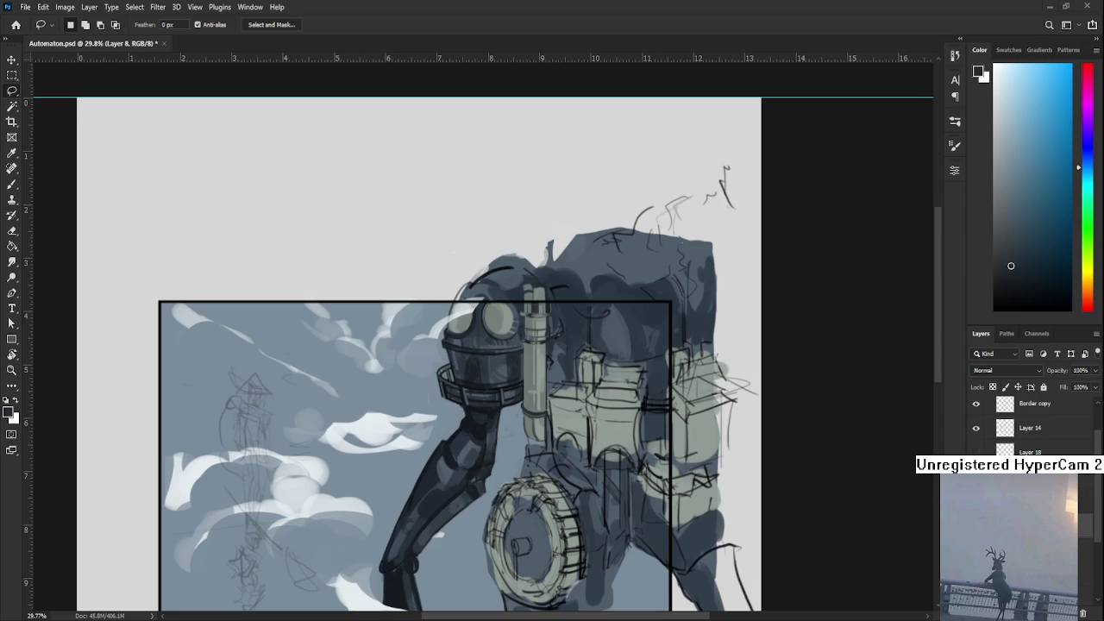
- Zoom in on the banded pipe and paint a first short shading stroke with a sampled pipe colour
scroll(821, 335, "up", 5)
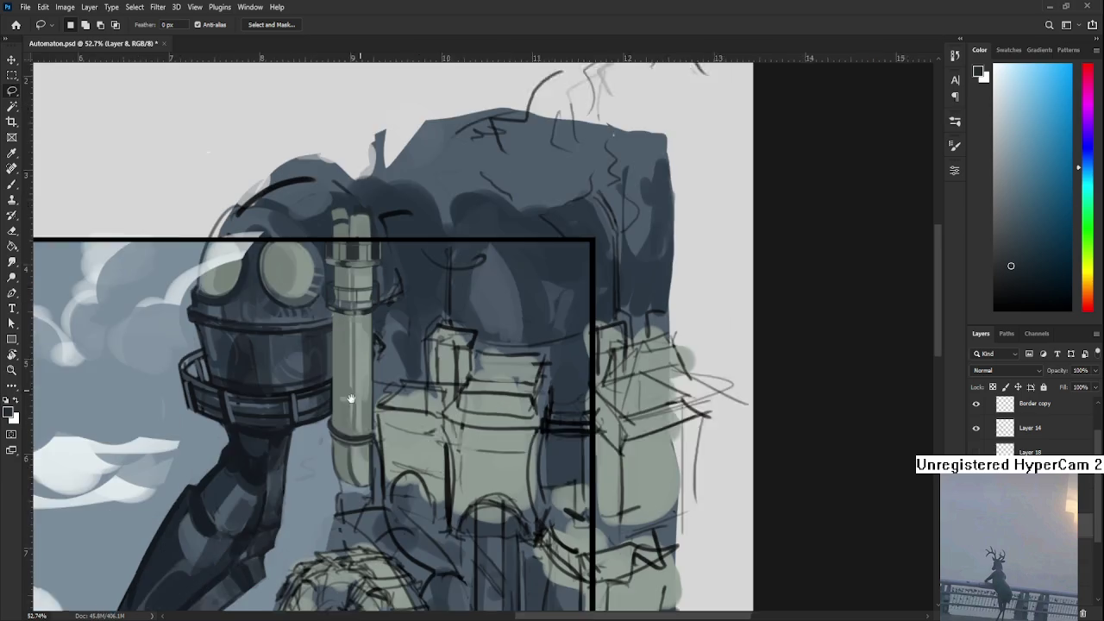
left_click_drag(312, 432, 407, 328)
key("b")
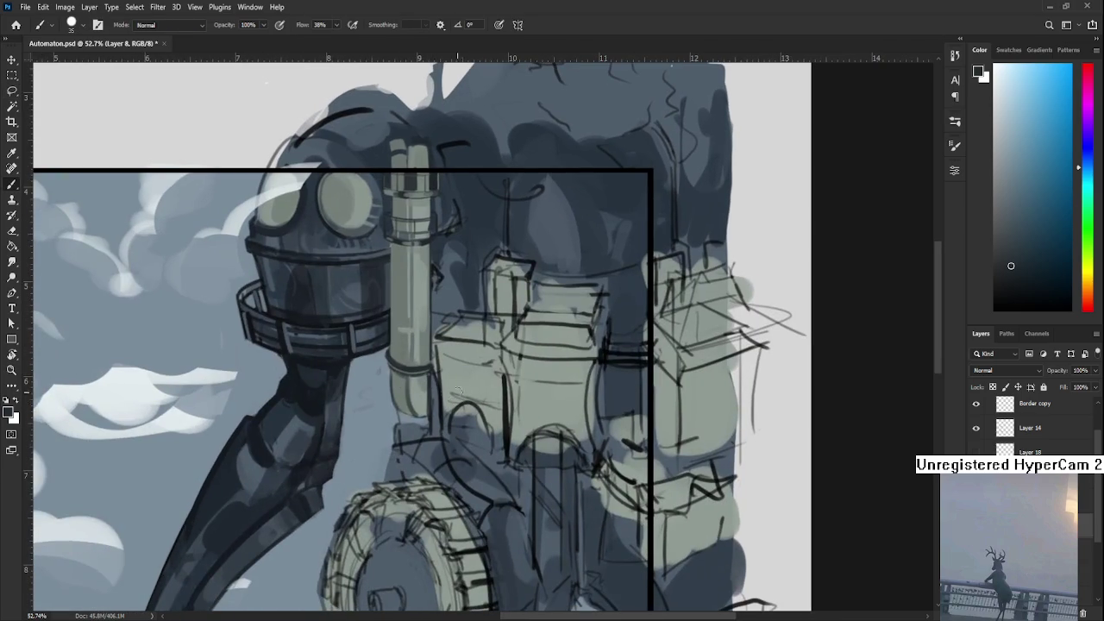
left_click(416, 370, "alt")
left_click_drag(410, 380, 411, 400)
- Sample cyan-grey and greener pipe tones and paint light strokes on the pipe bottom
left_click(423, 405, "alt")
left_click(418, 388, "alt")
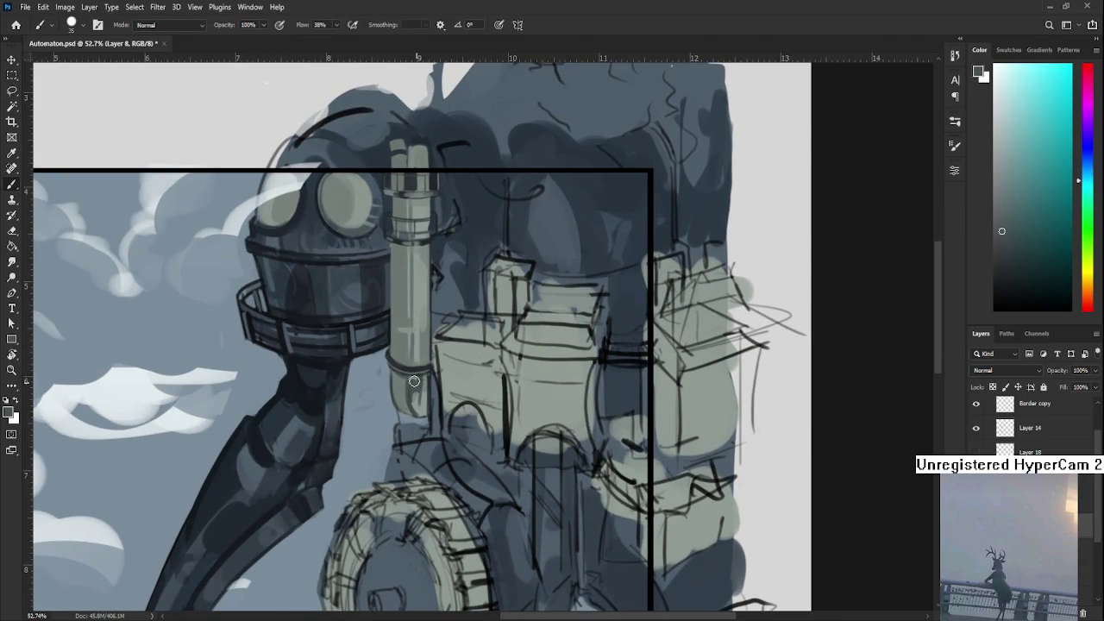
left_click(420, 406, "alt")
left_click(418, 381, "alt")
left_click(420, 394, "alt")
left_click(417, 385, "alt")
mouse_move(409, 401)
left_mouse_down()
mouse_move(409, 379)
mouse_move(412, 389)
left_mouse_up()
left_click(415, 405, "alt")
- Sample darker cyan and blue shades from the pipe for its shading
left_click(421, 388, "alt")
left_click(429, 396, "alt")
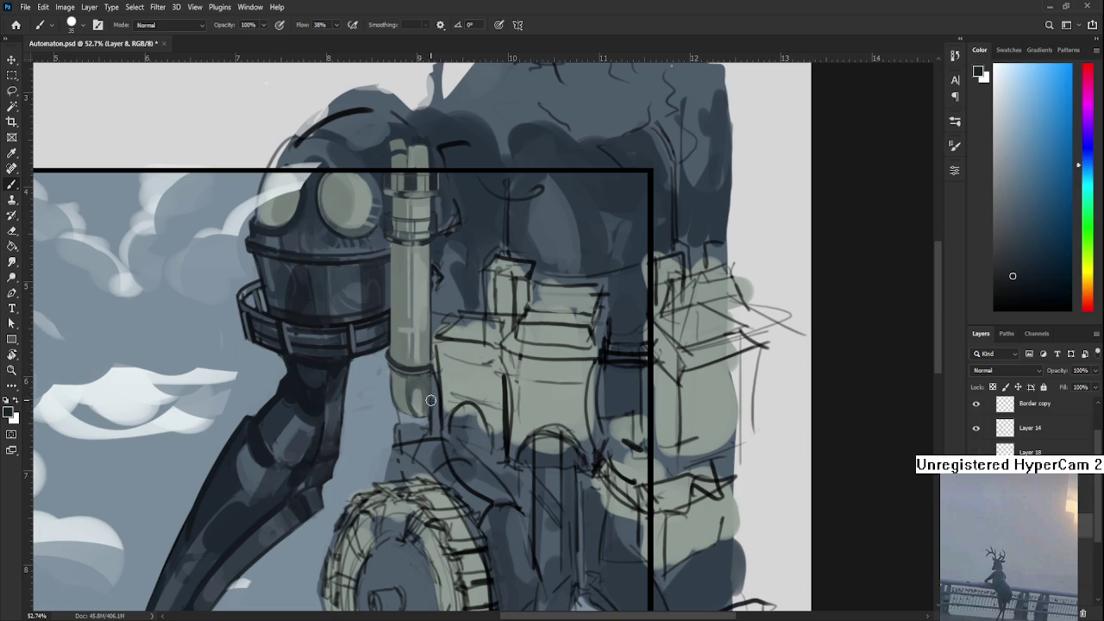
left_click(441, 371, "alt")
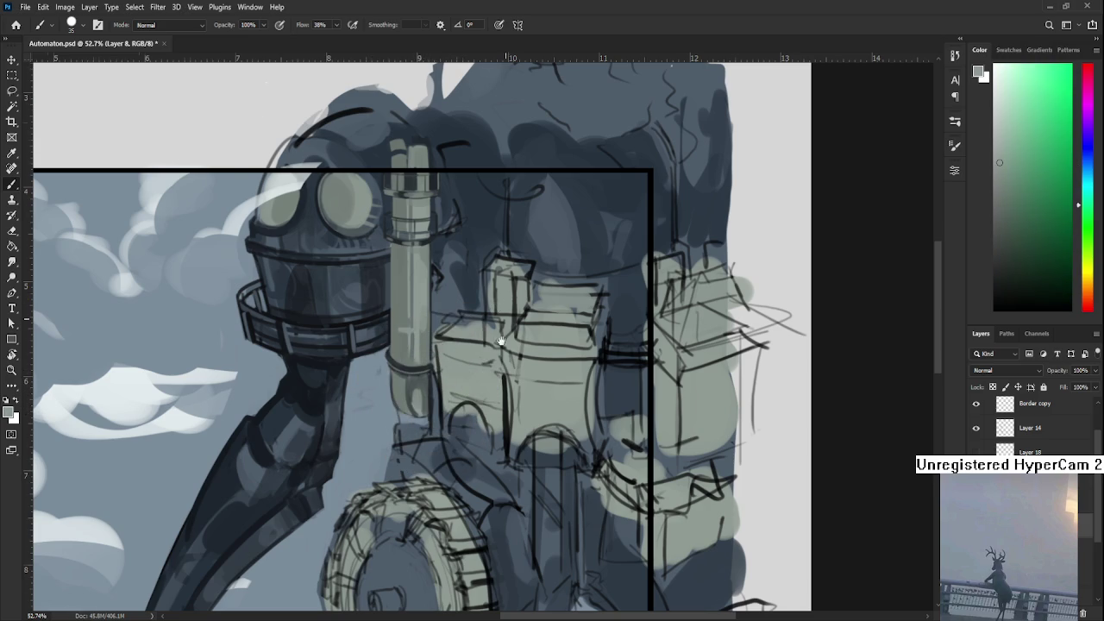
scroll(445, 392, "up", 3)
left_click(433, 382, "alt")
left_click(433, 407, "alt")
left_click(434, 399, "alt")
left_click(434, 390, "alt")
- Fine-tune the sampled pipe colour between lighter and darker shades, then reframe the head and pipe
left_click(437, 416, "alt")
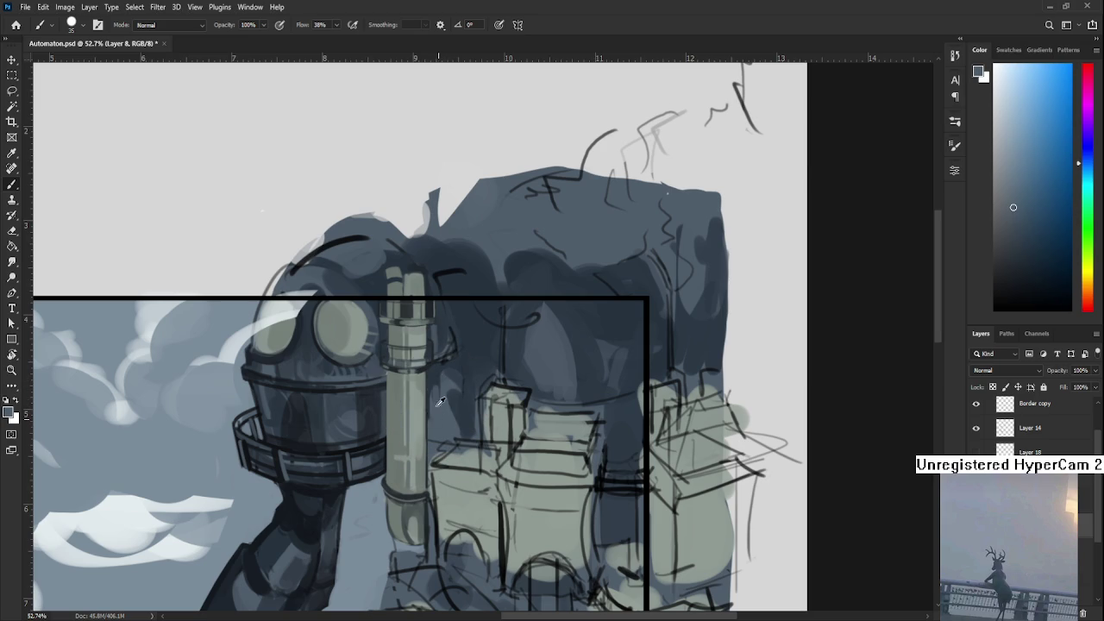
left_click(437, 413, "alt")
left_click(434, 389, "alt")
left_click(440, 414, "alt")
left_click(435, 407, "alt")
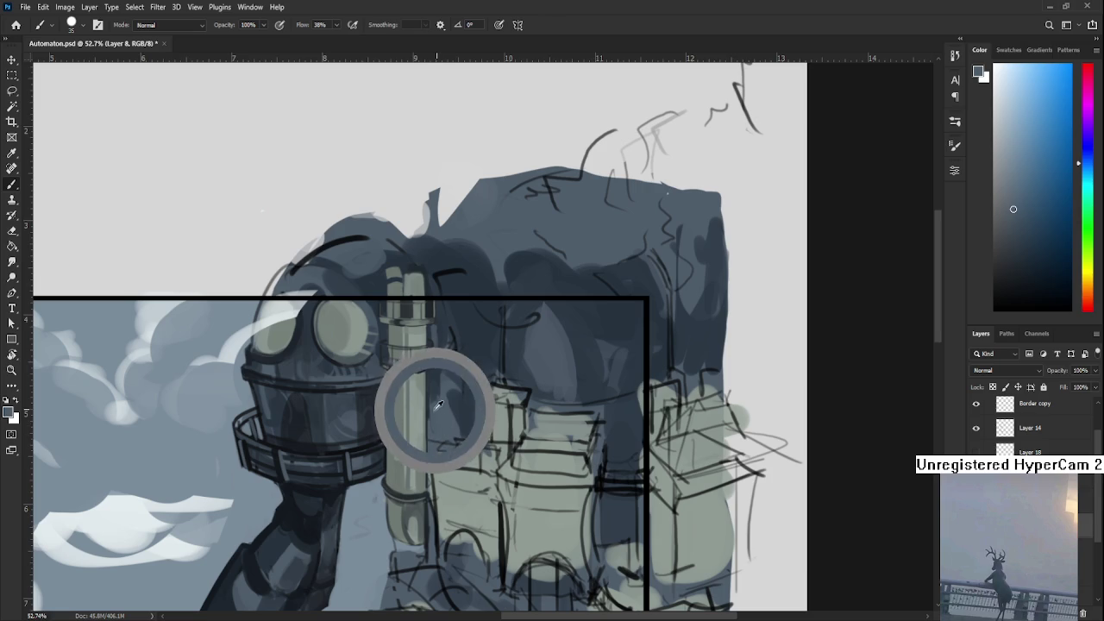
left_click(440, 397, "alt")
left_click(433, 390, "alt")
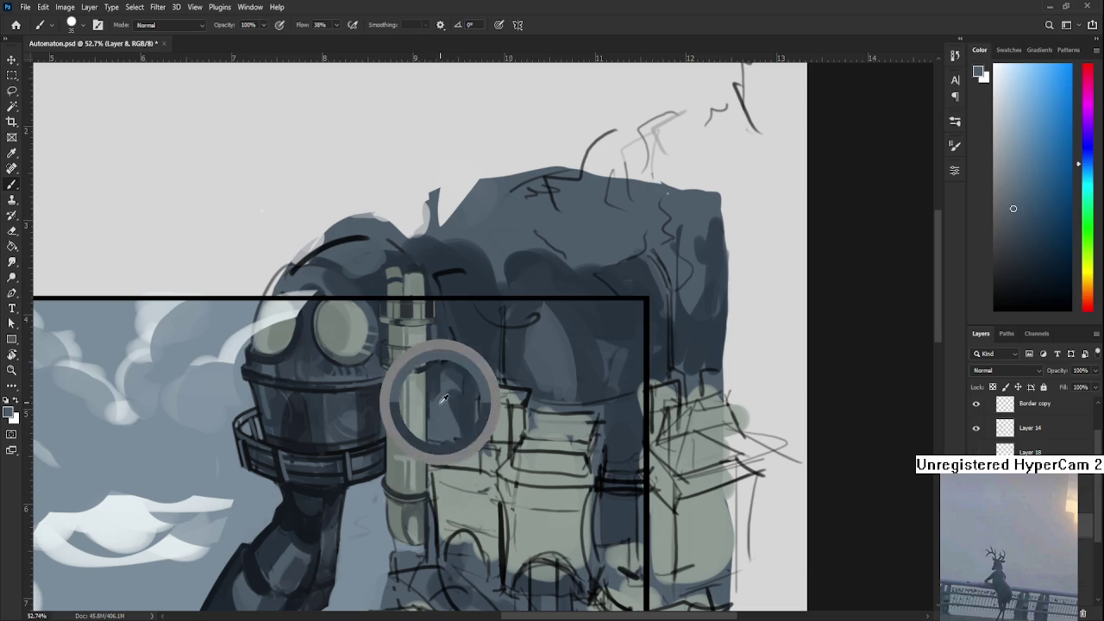
scroll(448, 400, "down", 2)
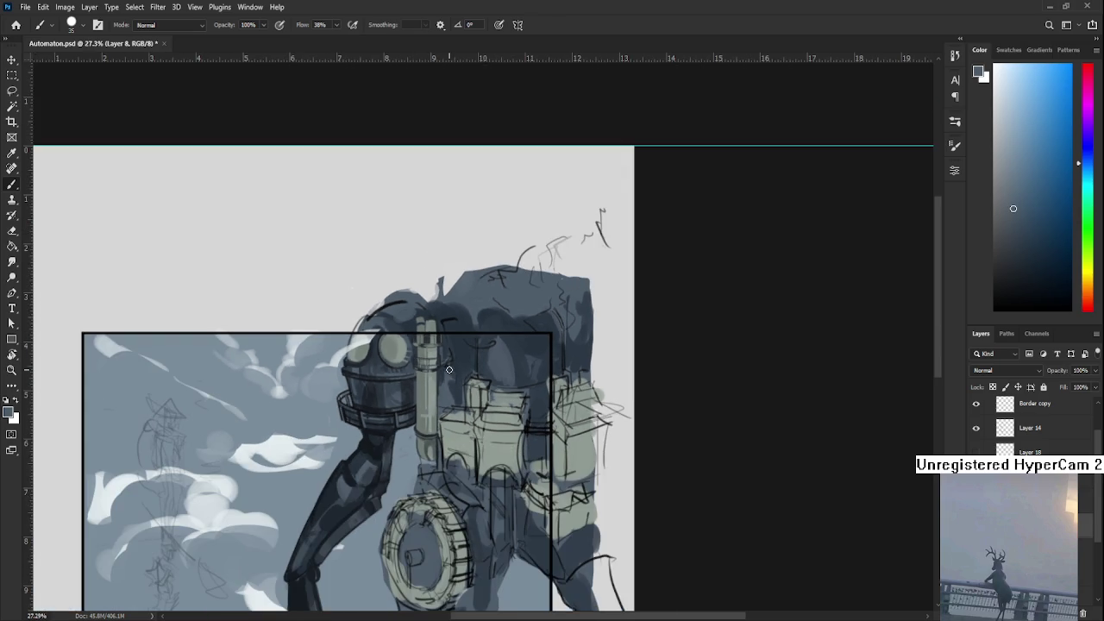
scroll(465, 362, "down", 2)
scroll(512, 326, "down", 2)
scroll(512, 326, "up", 2)
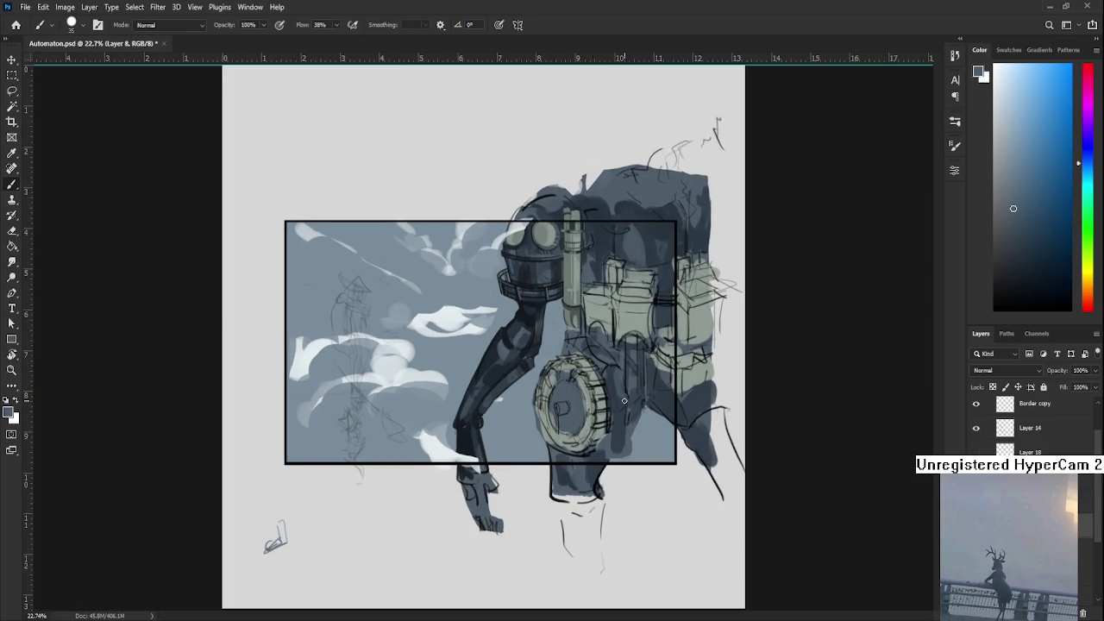
scroll(561, 310, "up", 2)
scroll(602, 293, "up", 2)
scroll(602, 294, "up", 2)
left_click_drag(601, 293, 455, 351)
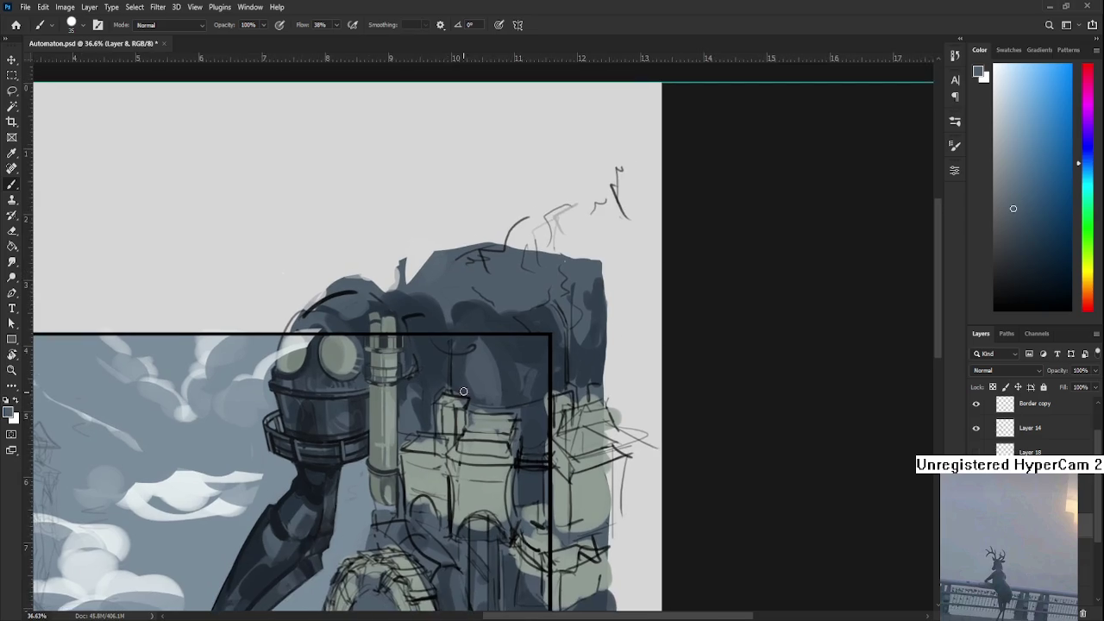
- Enlarge the brush to 70 and work sampled dark torso tones into the gap beside the pipe
left_click(384, 301, "alt")
key("bracketright")
key("bracketright")
key("bracketright")
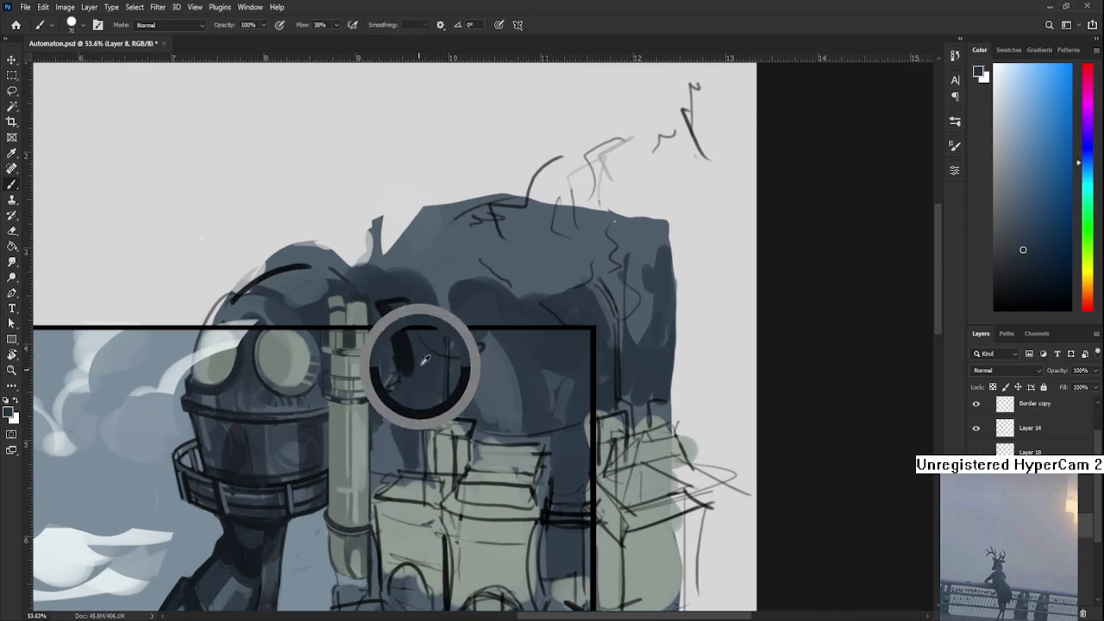
left_click(405, 341, "alt")
left_click_drag(405, 340, 411, 371)
left_click(390, 376, "alt")
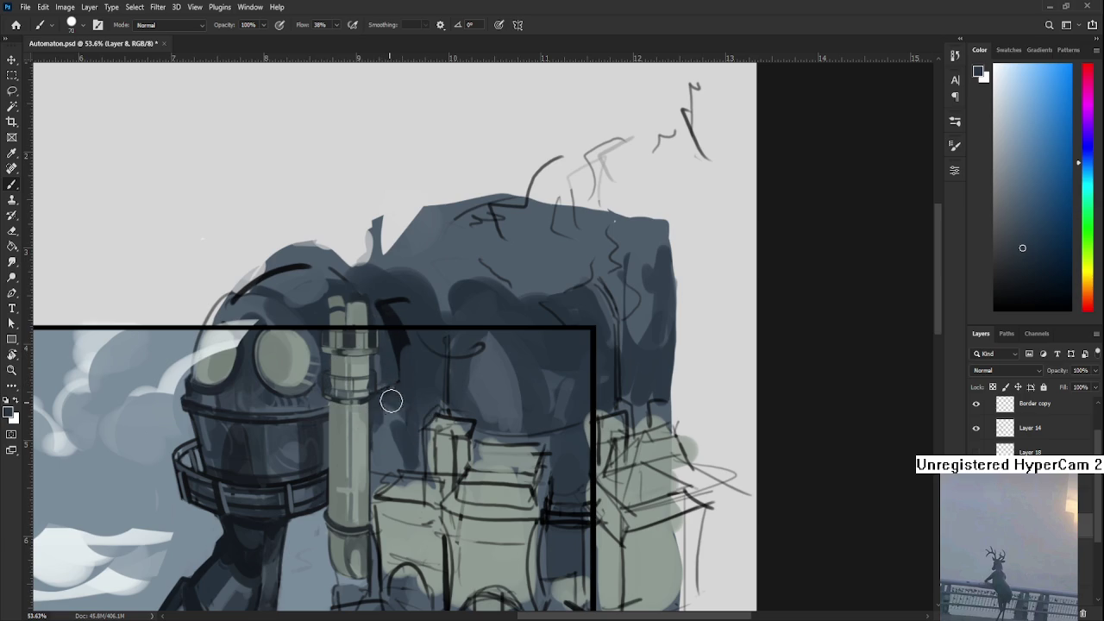
left_click(404, 388, "alt")
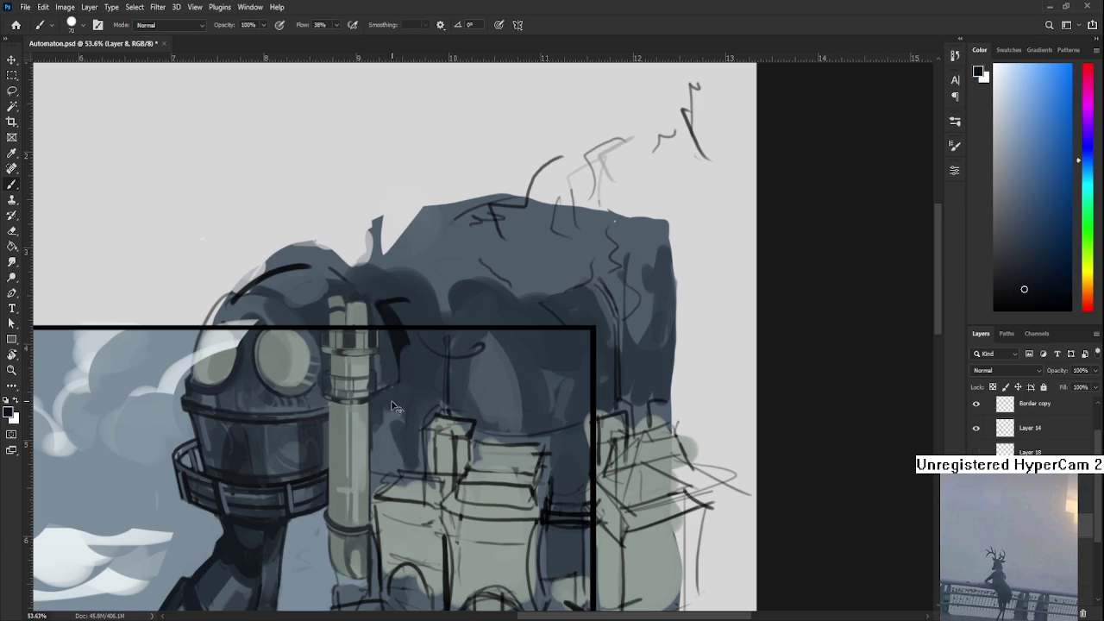
left_click(415, 395, "alt")
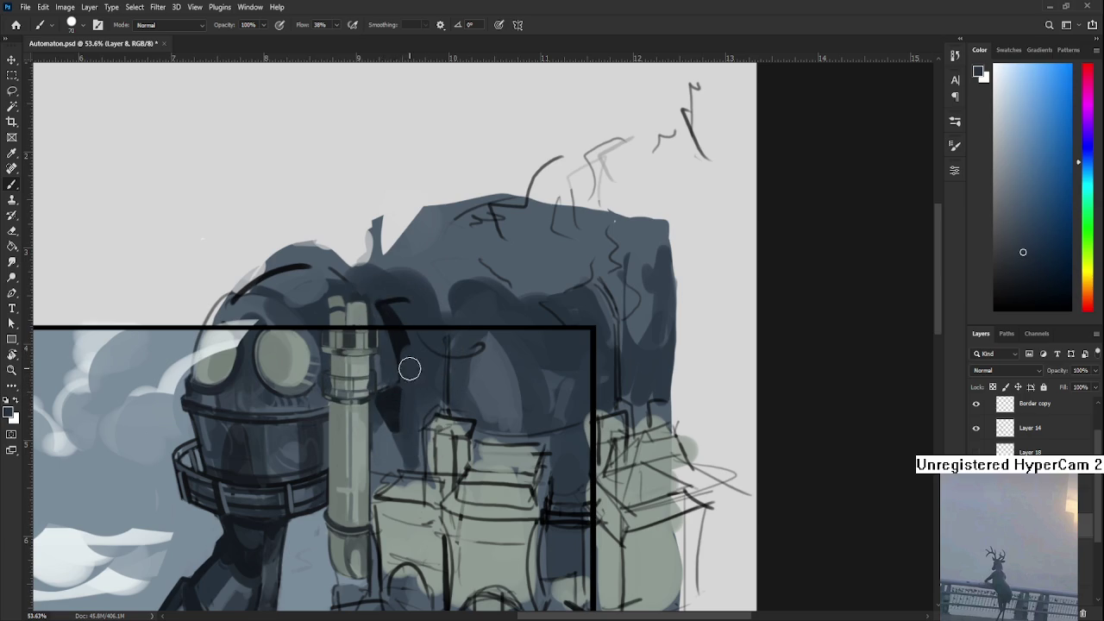
left_click(419, 388, "alt")
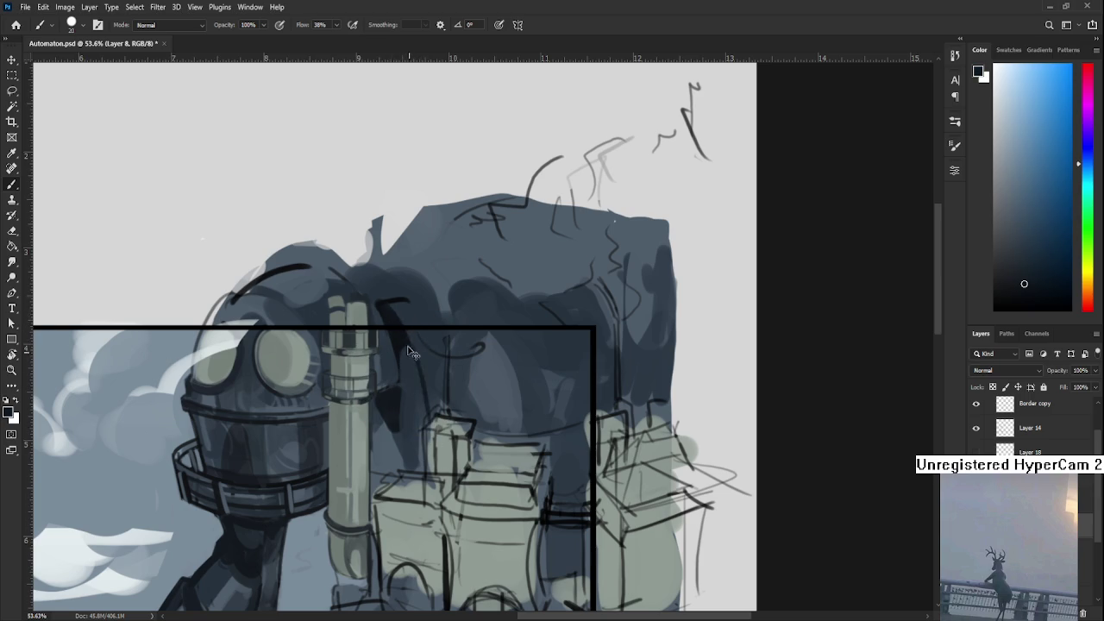
left_click(416, 379, "alt")
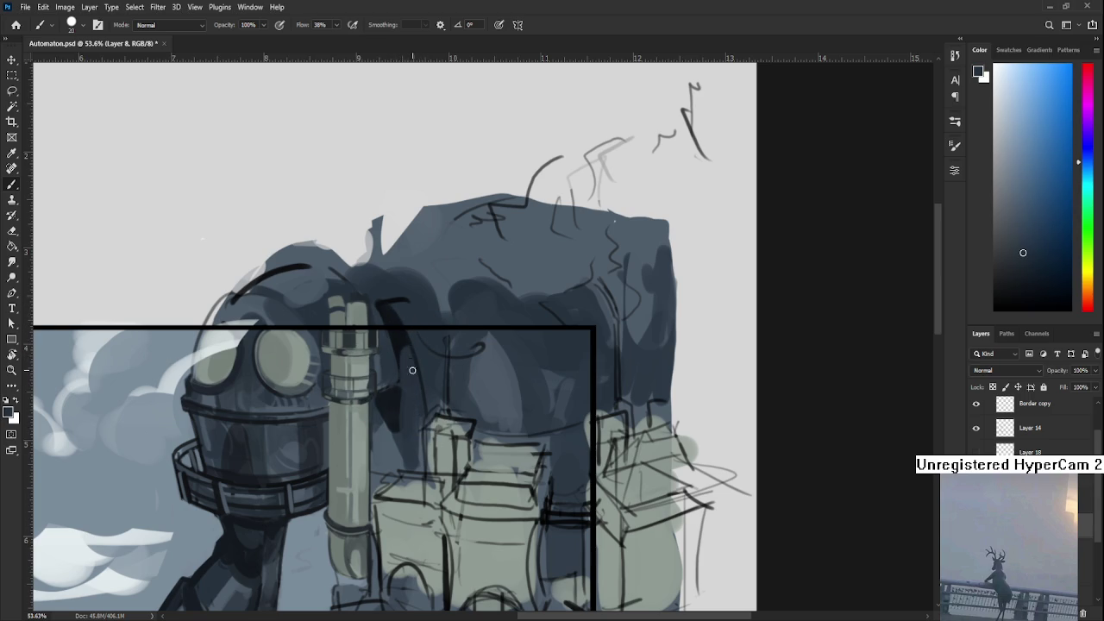
mouse_move(443, 328)
left_mouse_down()
mouse_move(610, 255)
mouse_move(516, 370)
mouse_move(445, 377)
left_mouse_up()
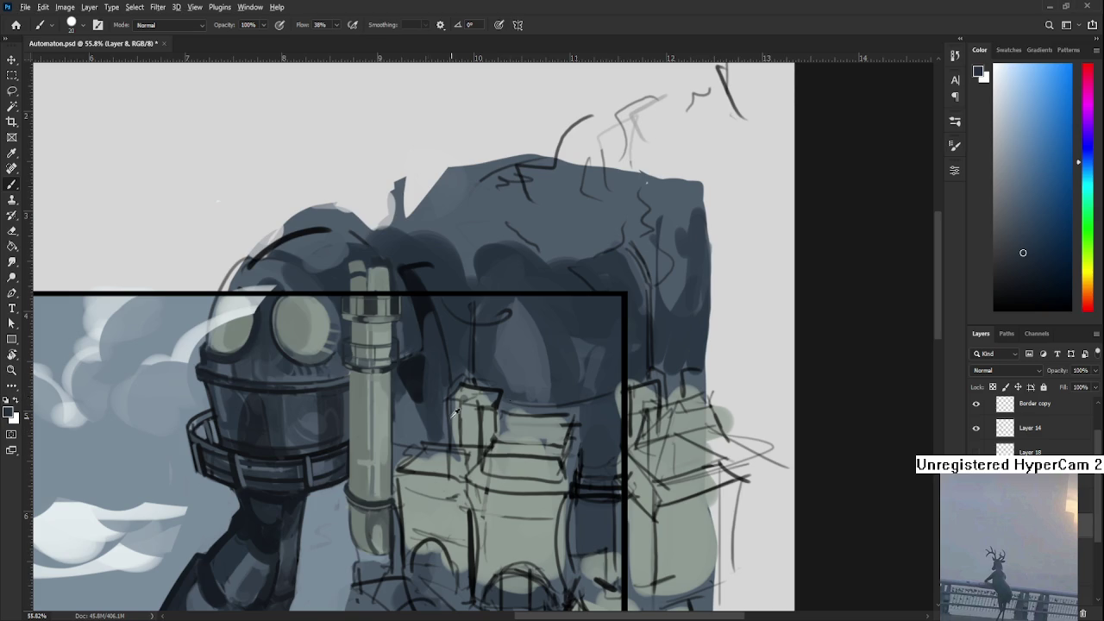
- Block in a grey-green vertical column over the box sketch and darken it with greener strokes
left_click(364, 388, "alt")
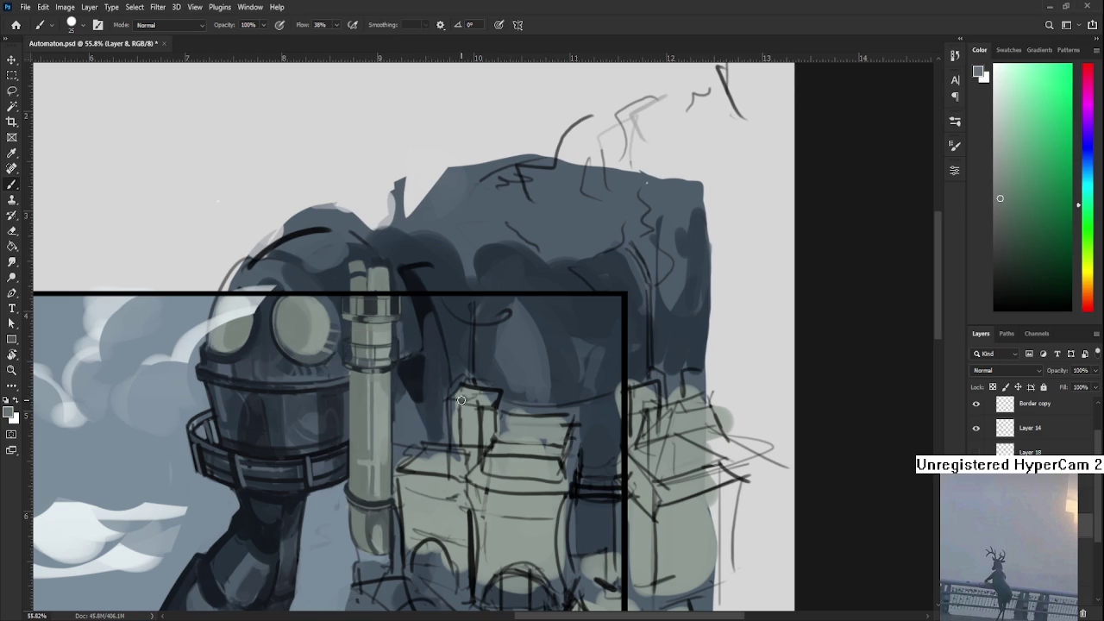
mouse_move(460, 443)
left_mouse_down()
mouse_move(459, 368)
mouse_move(471, 466)
left_mouse_up()
left_click_drag(471, 372, 457, 364)
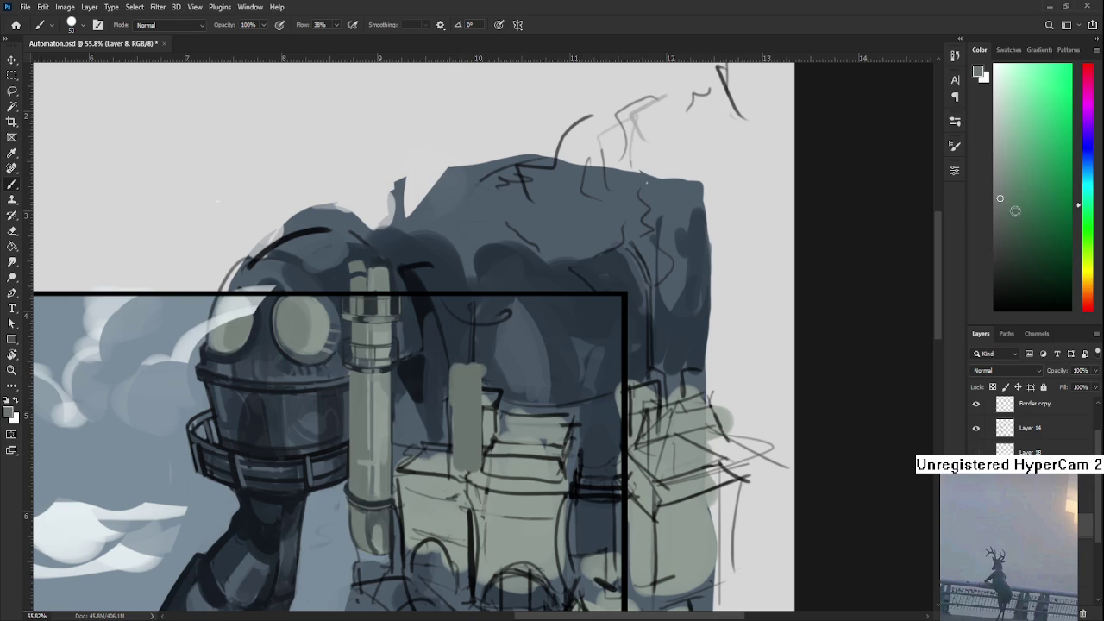
left_click_drag(1002, 199, 1012, 199)
left_click_drag(466, 459, 467, 390)
left_click_drag(995, 208, 1007, 220)
mouse_move(459, 369)
left_mouse_down()
mouse_move(464, 435)
mouse_move(462, 372)
left_mouse_up()
left_click(456, 404, "alt")
left_click_drag(459, 418, 458, 376)
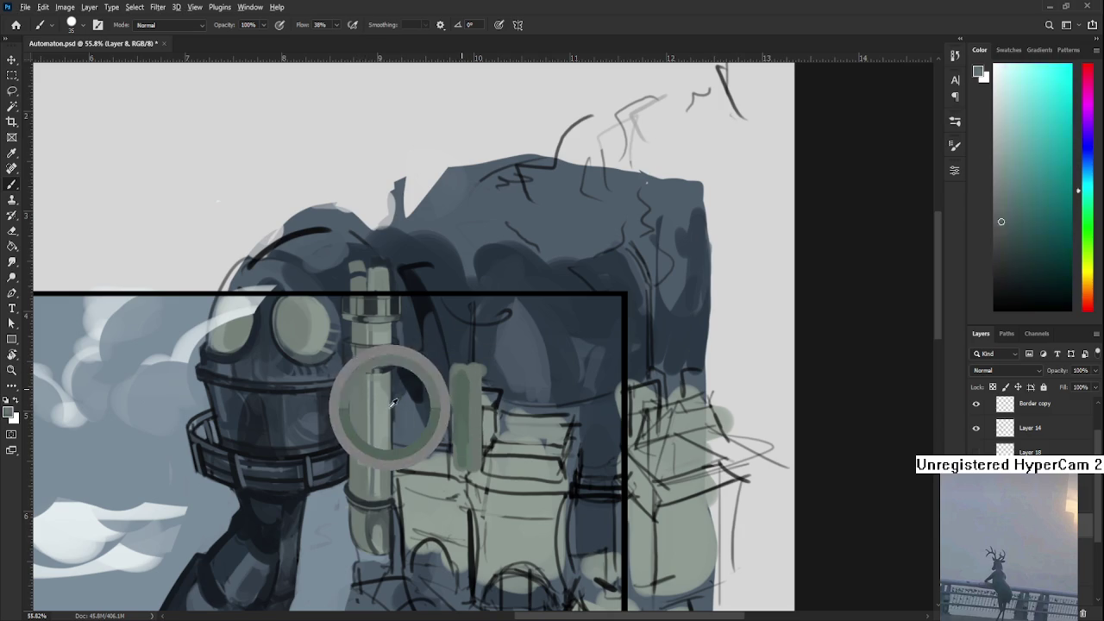
- Add light grey-green highlight strokes along the pillar's top and edge
left_click_drag(471, 380, 384, 403, "alt")
mouse_move(463, 414)
left_mouse_down()
mouse_move(463, 382)
mouse_move(464, 455)
left_mouse_up()
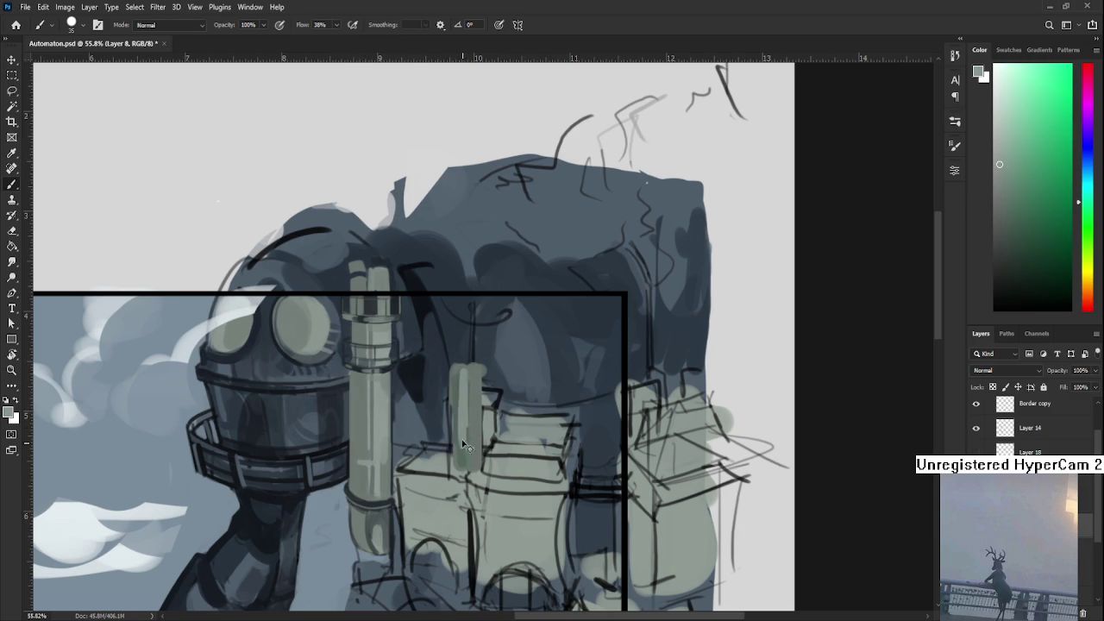
mouse_move(388, 402)
left_mouse_down("alt")
mouse_move(457, 386)
mouse_move(345, 394)
left_mouse_up("alt")
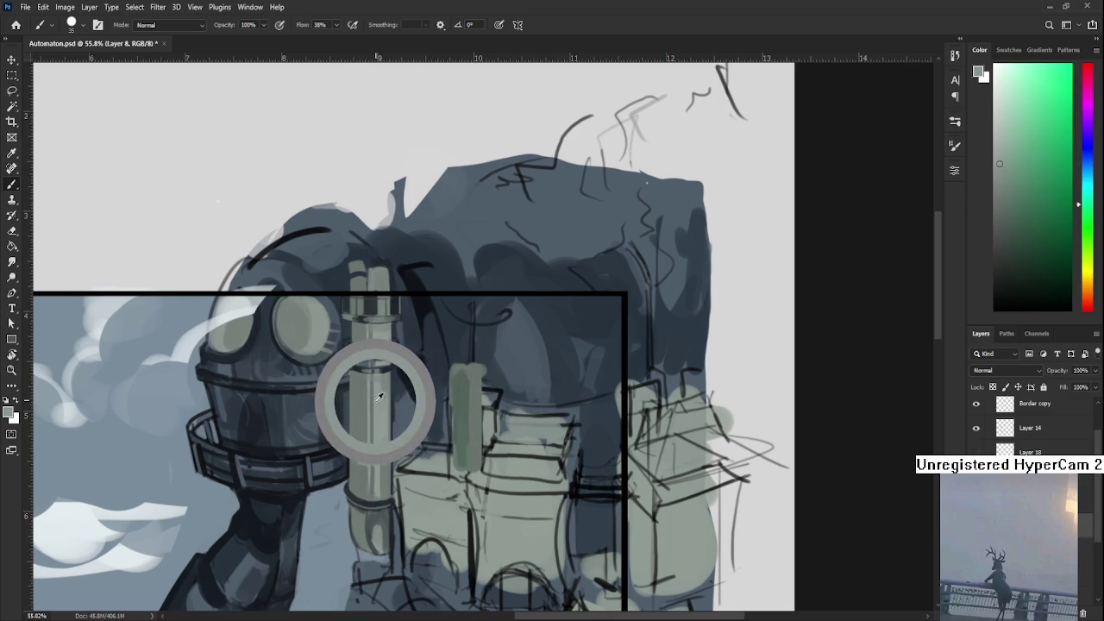
mouse_move(463, 375)
left_mouse_down()
mouse_move(457, 419)
mouse_move(462, 379)
mouse_move(481, 419)
left_mouse_up()
mouse_move(473, 457)
left_mouse_down()
mouse_move(474, 381)
mouse_move(477, 459)
left_mouse_up()
left_click(464, 379, "alt")
mouse_move(470, 419)
left_mouse_down()
mouse_move(470, 373)
mouse_move(466, 459)
left_mouse_up()
left_click(469, 402, "alt")
left_click_drag(472, 388, 470, 457)
- Paint a darker stroke down the pillar's left side and rework the lower pillar's tones
left_click(473, 384, "alt")
left_click(472, 389, "alt")
left_click(473, 397, "alt")
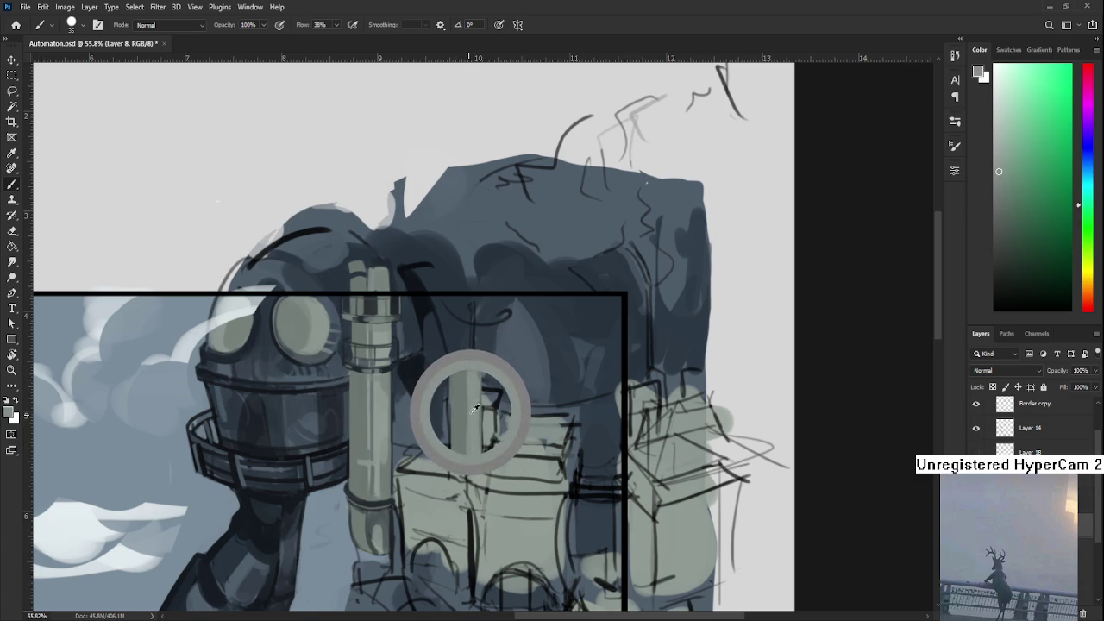
left_click_drag(462, 393, 464, 461)
left_click(464, 433, "alt")
left_click(463, 433, "alt")
left_click(464, 444, "alt")
left_click(462, 451, "alt")
mouse_move(462, 451)
left_mouse_down()
mouse_move(473, 470)
mouse_move(478, 457)
left_mouse_up()
left_click(477, 435, "alt")
left_click(466, 452, "alt")
left_click(467, 452, "alt")
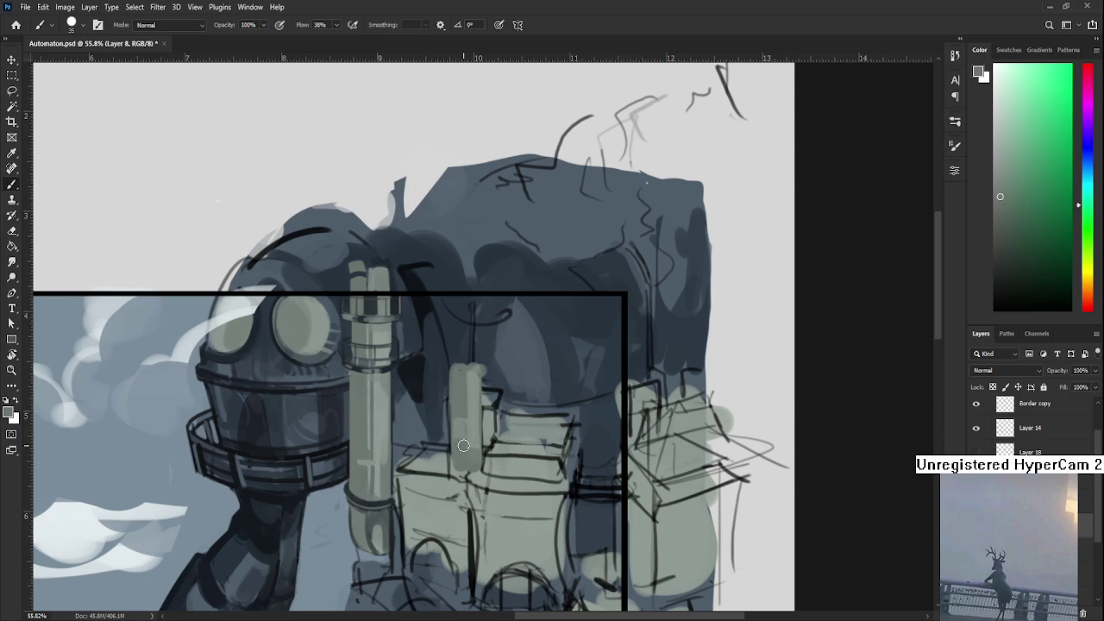
left_click(473, 432, "alt")
left_click(471, 430, "alt")
left_click(463, 445, "alt")
- Paint a light vertical stroke up the tower and a faint dark stroke along the box's top-left edge
left_click(477, 400, "alt")
left_click(474, 373, "alt")
left_click_drag(464, 371, 466, 312)
scroll(466, 312, "down", 1)
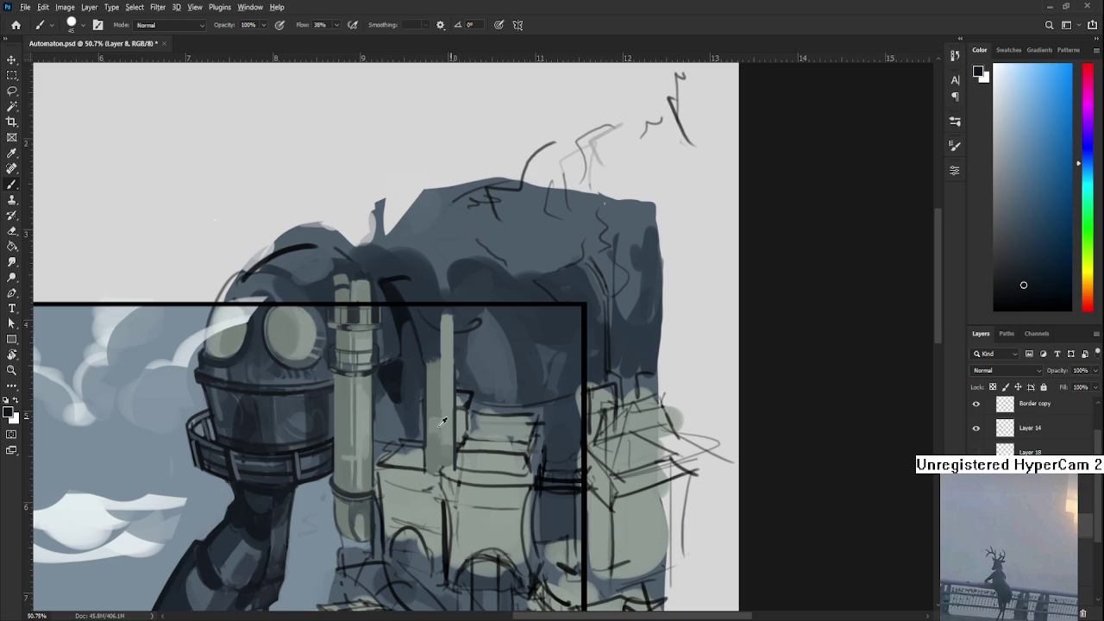
left_click(419, 407, "alt")
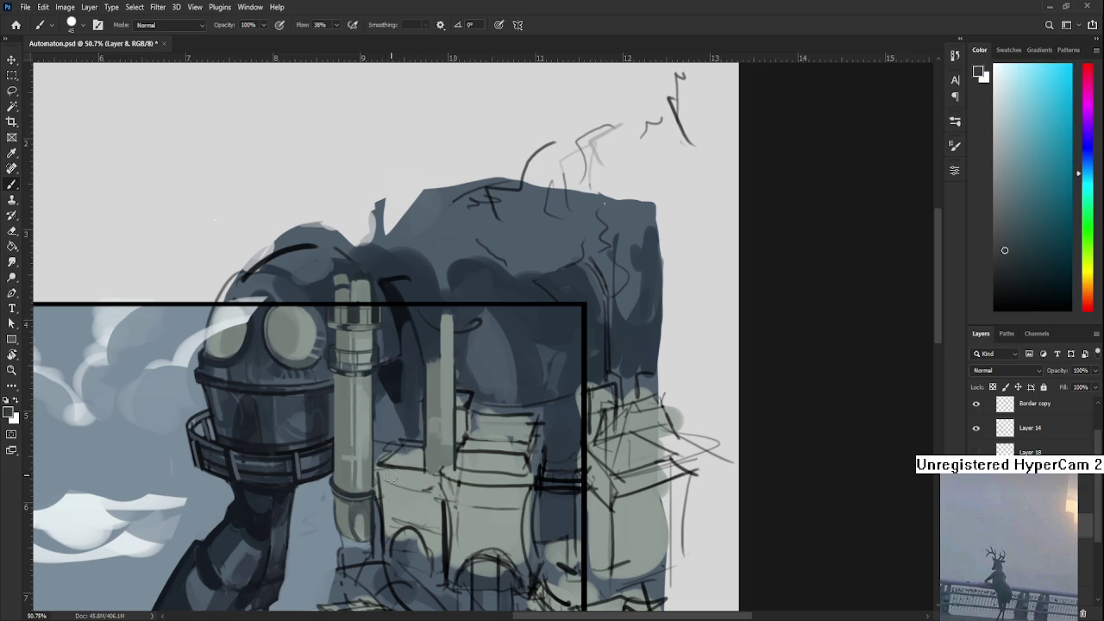
mouse_move(393, 477)
left_mouse_down()
mouse_move(449, 474)
mouse_move(395, 446)
left_mouse_up()
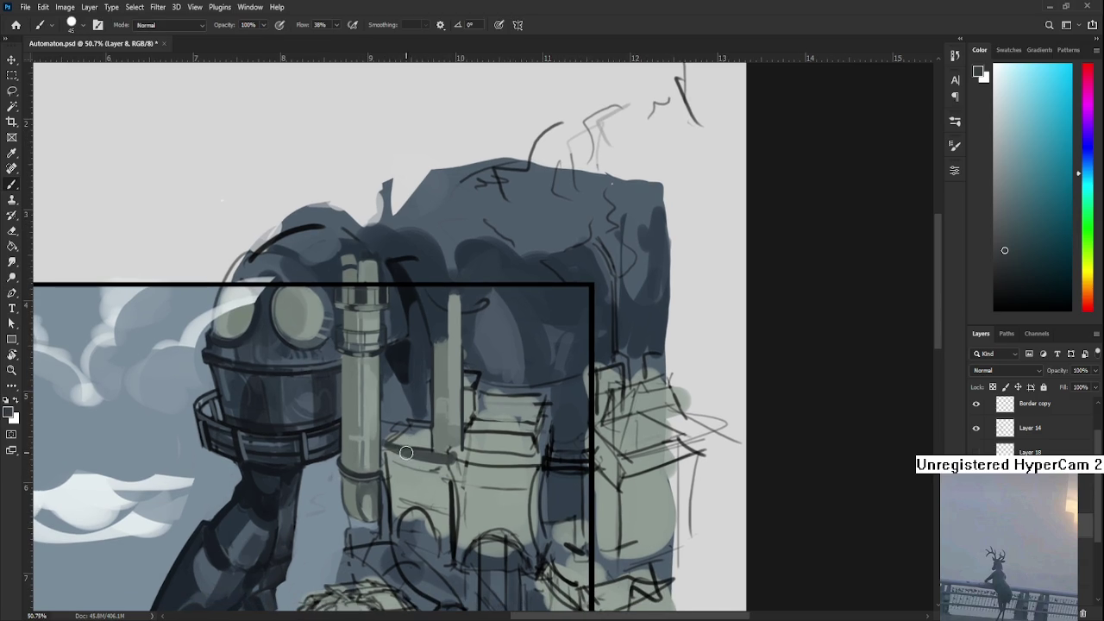
- Reduce the brush to size 20 and pick up the pale grey-green of the pipes
key("bracketleft")
key("bracketleft")
left_click(410, 475, "alt")
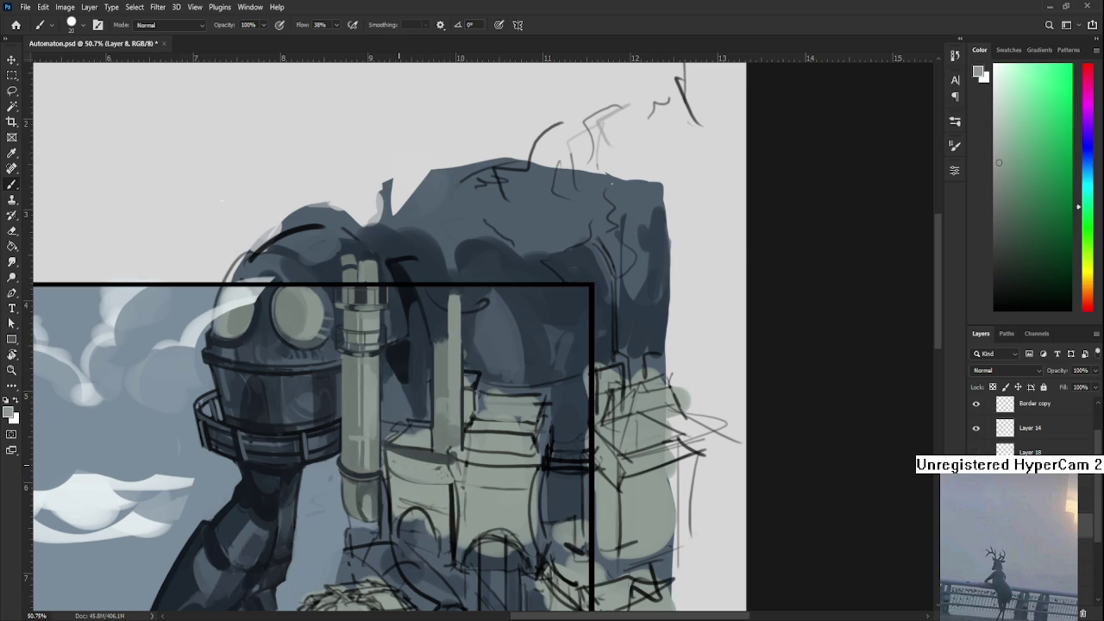
left_click(436, 451, "alt")
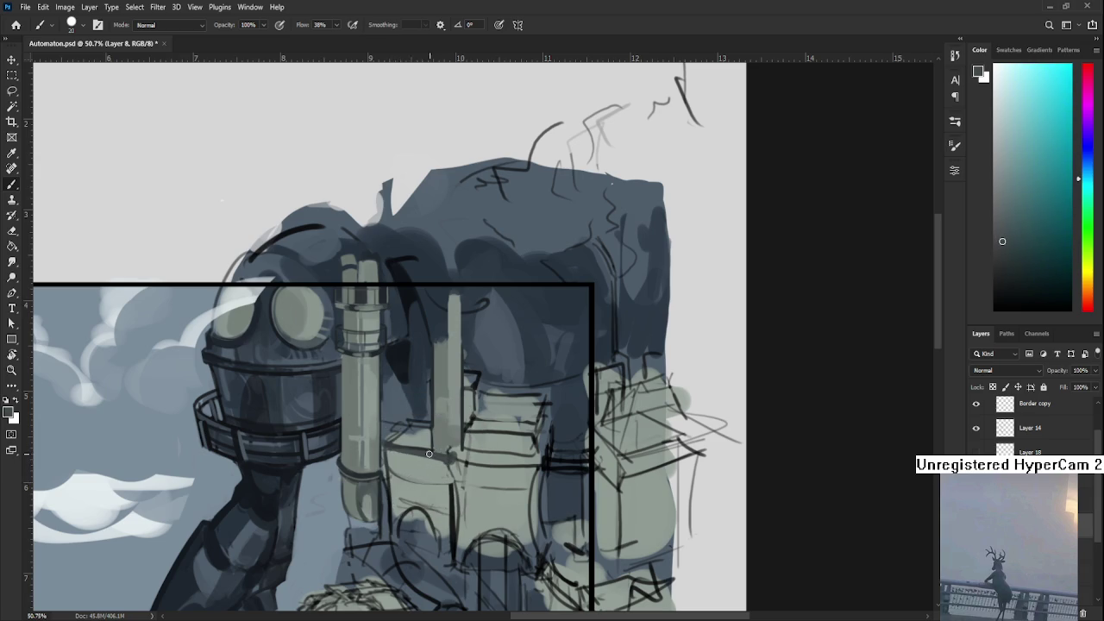
left_click(423, 447, "alt")
scroll(434, 442, "down", 5)
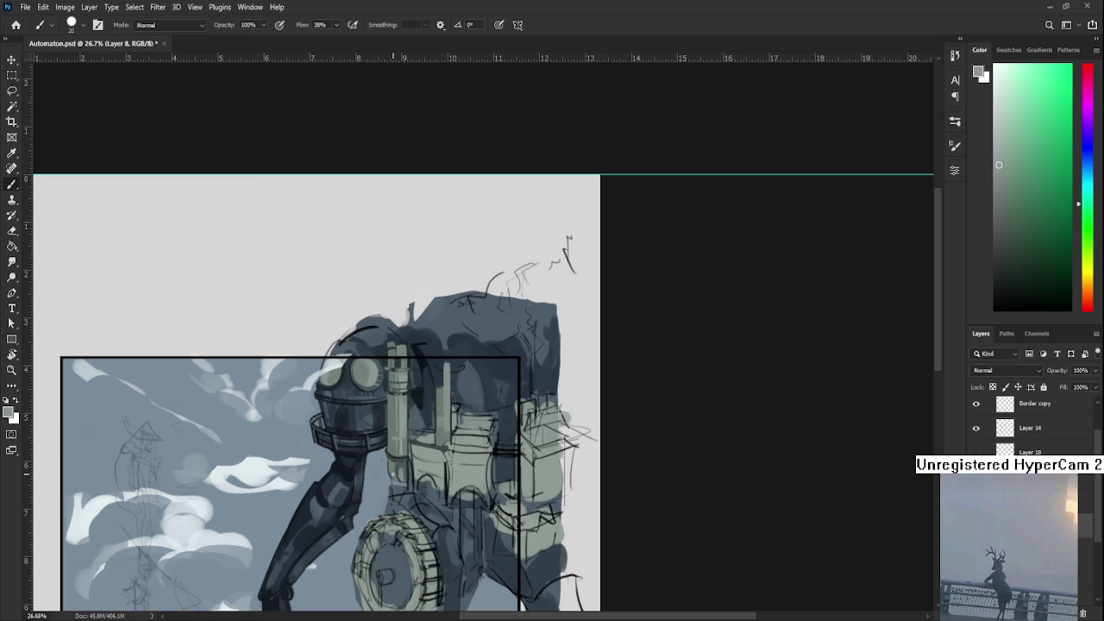
left_click_drag(467, 408, 508, 386)
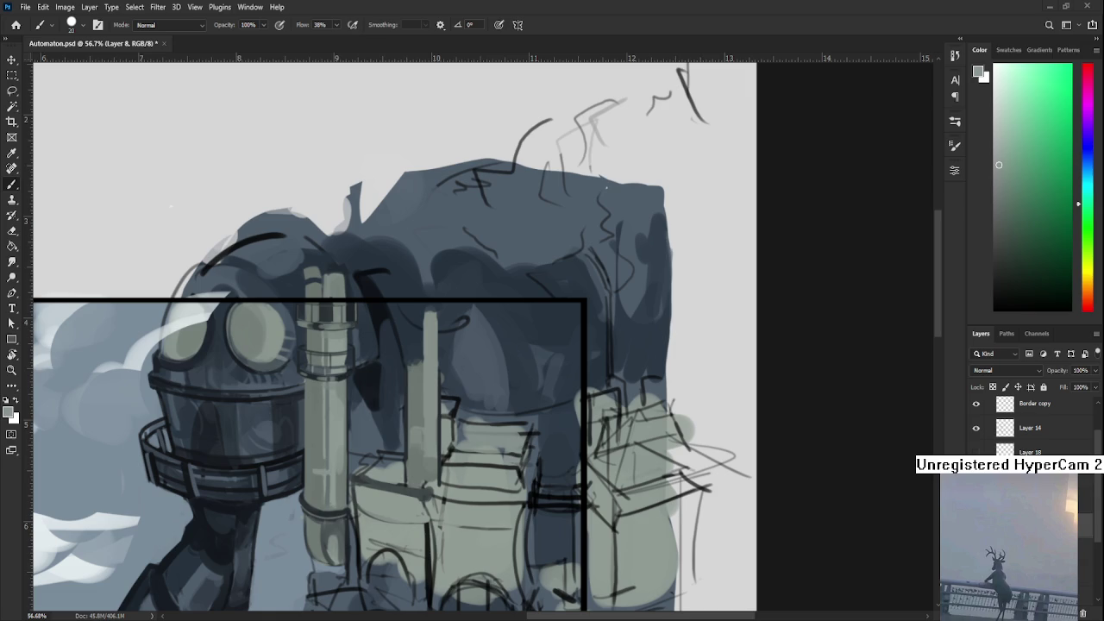
- Block in a dark grey-blue box shape at the pipe base
scroll(352, 431, "down", 2)
left_click(396, 406, "alt")
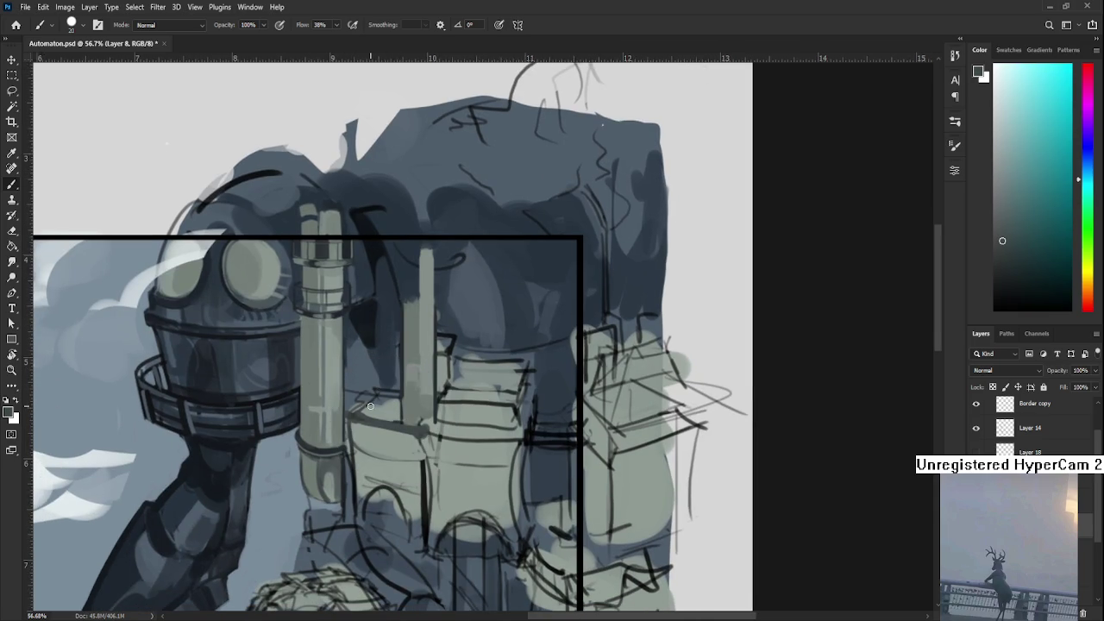
mouse_move(363, 404)
left_mouse_down()
mouse_move(344, 441)
mouse_move(389, 453)
mouse_move(397, 407)
mouse_move(376, 435)
mouse_move(355, 432)
mouse_move(361, 417)
left_mouse_up()
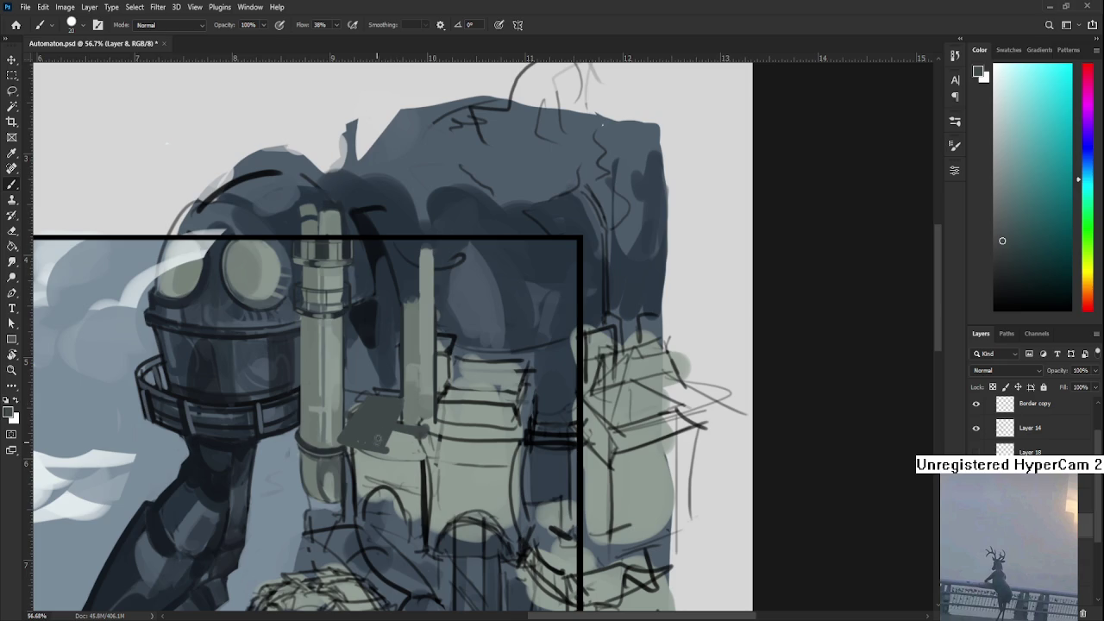
left_click(397, 438, "alt")
left_click(393, 447, "alt")
left_click_drag(498, 385, 471, 359)
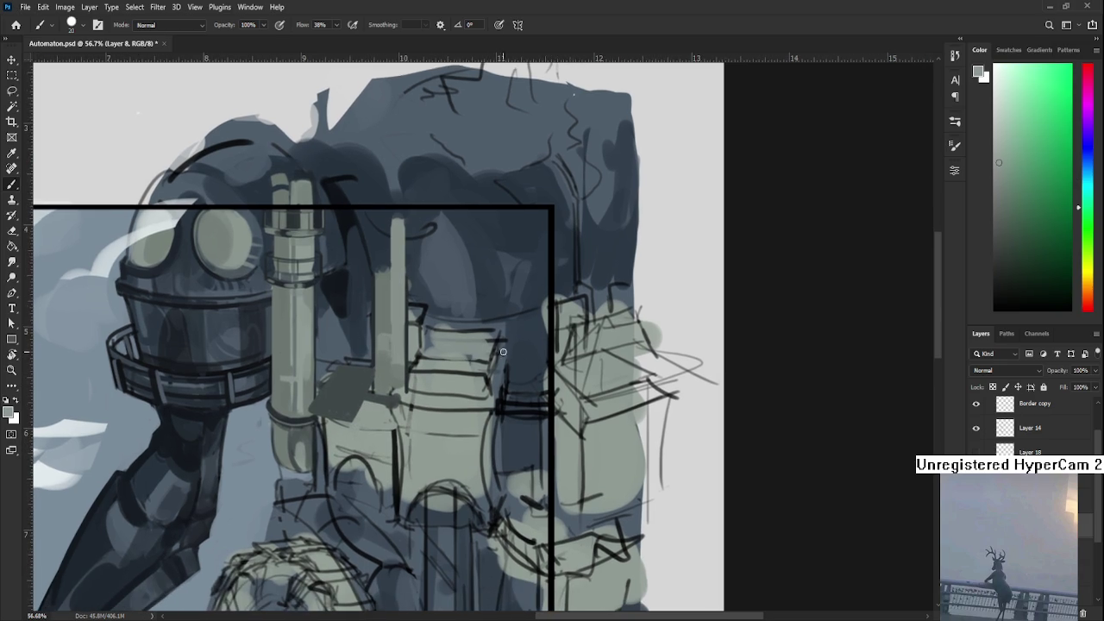
- Try a dark brown stroke on the pipe base, then undo it
left_click(1085, 293)
left_click(1036, 218)
left_click_drag(371, 393, 356, 425)
key("ctrl+z")
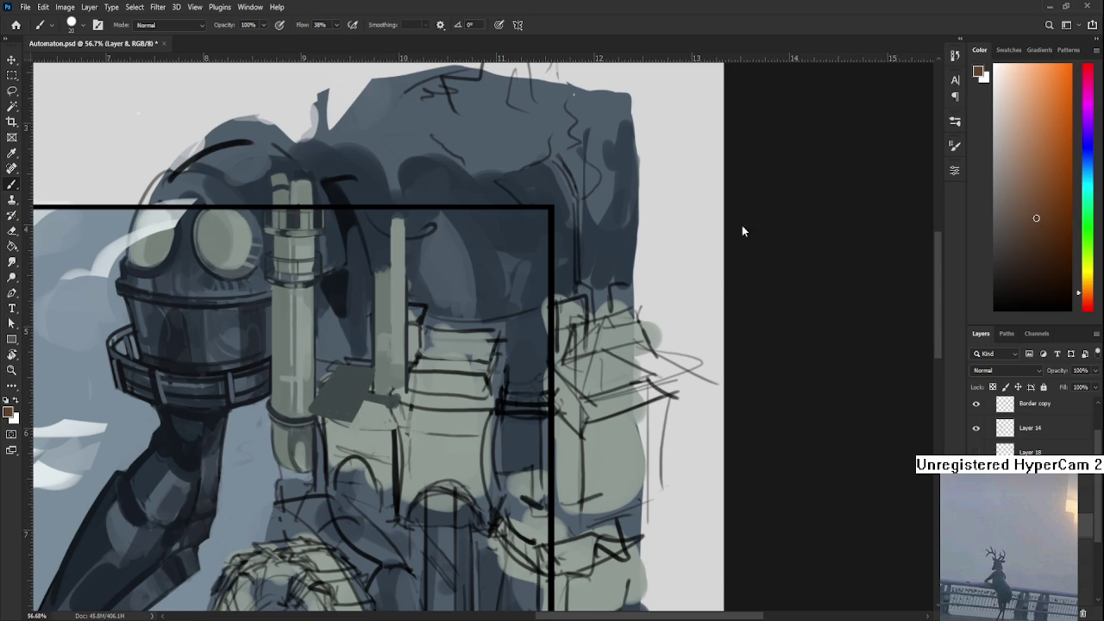
- Choose a blue in the Color panel and paint a lighter cyan-tinted blue-grey face under the slab
left_click(1084, 164)
left_click(1022, 196)
left_click_drag(1022, 197, 1016, 196)
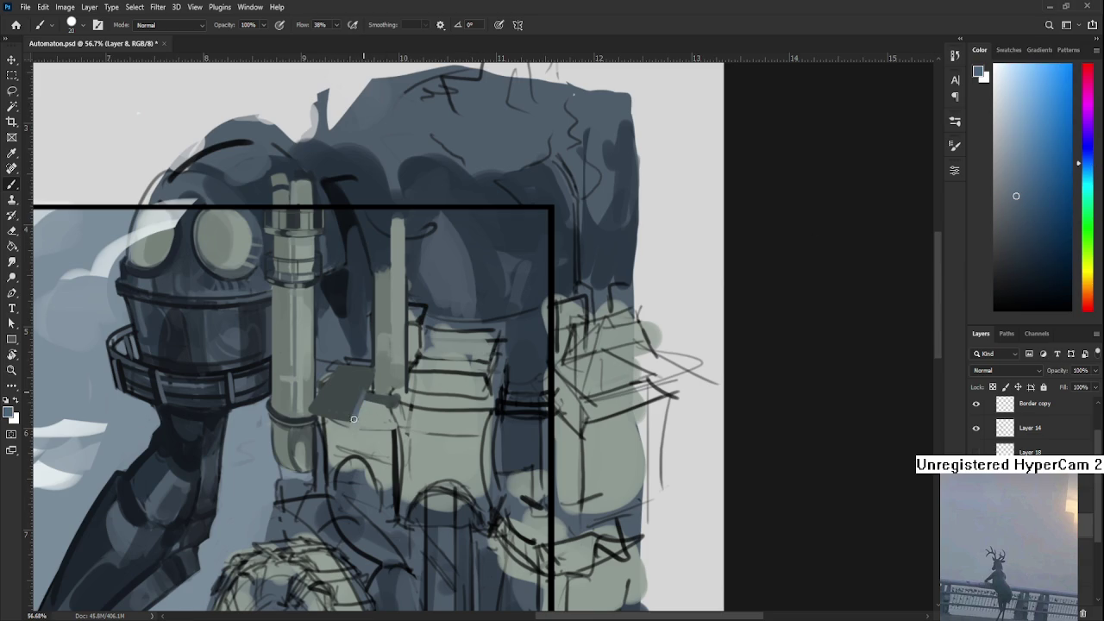
mouse_move(350, 422)
left_mouse_down()
mouse_move(391, 409)
mouse_move(386, 426)
left_mouse_up()
left_click(389, 427, "alt")
left_click(393, 407, "alt")
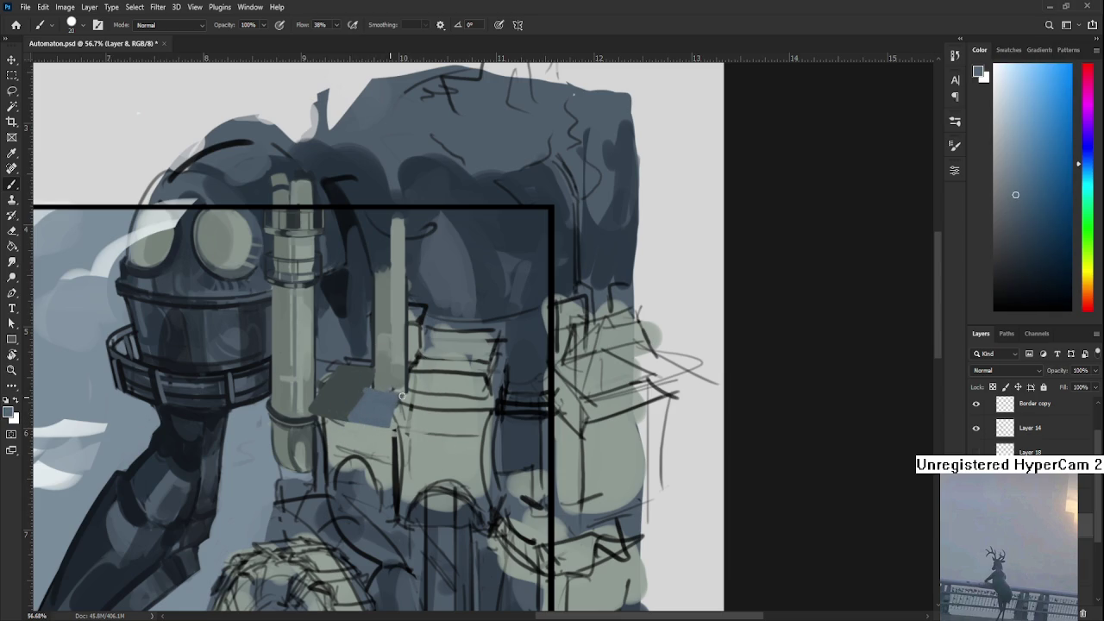
left_click(405, 397, "alt")
left_click_drag(401, 405, 388, 421)
left_click(358, 400, "alt")
left_click(361, 391, "alt")
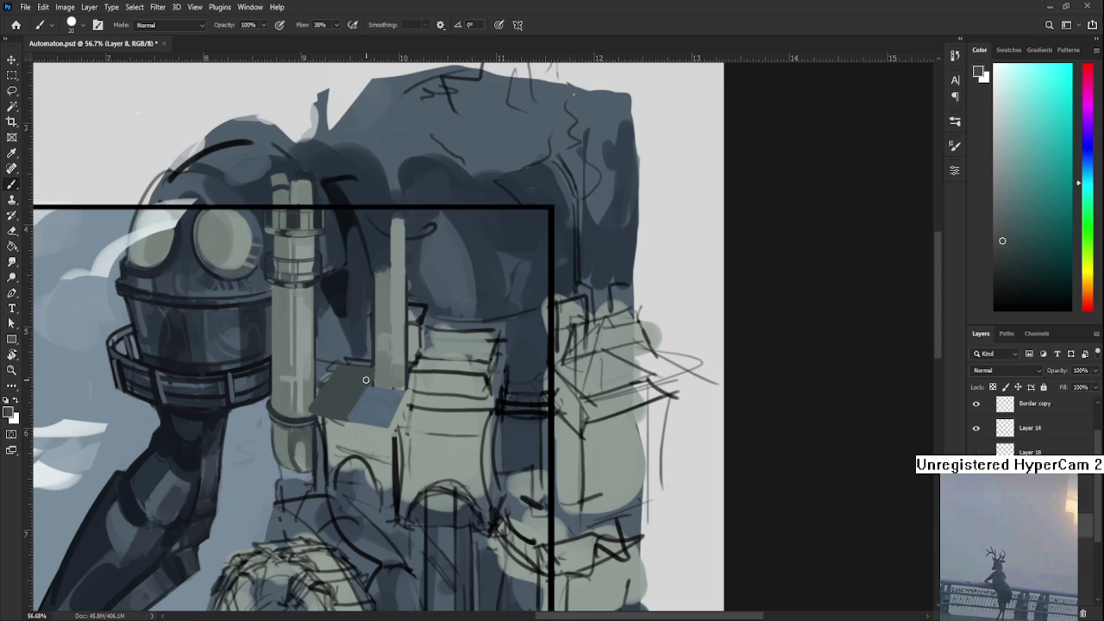
left_click(360, 382, "alt")
- Paint faint strokes over the dark slab and sample nearby tones
mouse_move(360, 383)
left_mouse_down()
mouse_move(359, 363)
mouse_move(328, 405)
mouse_move(339, 376)
left_mouse_up()
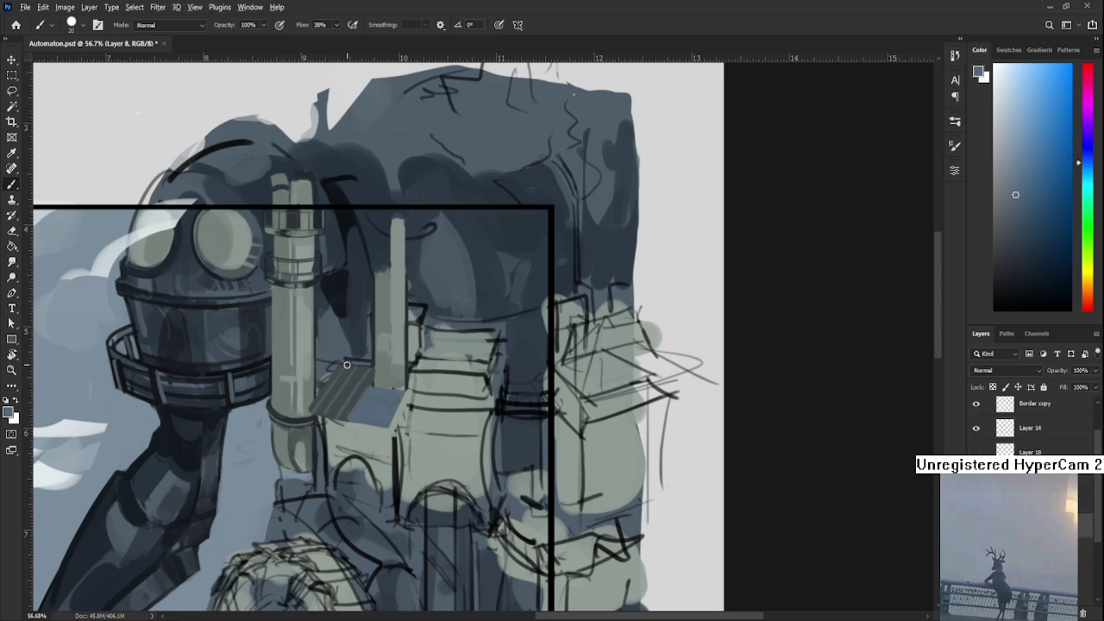
left_click(355, 424, "alt")
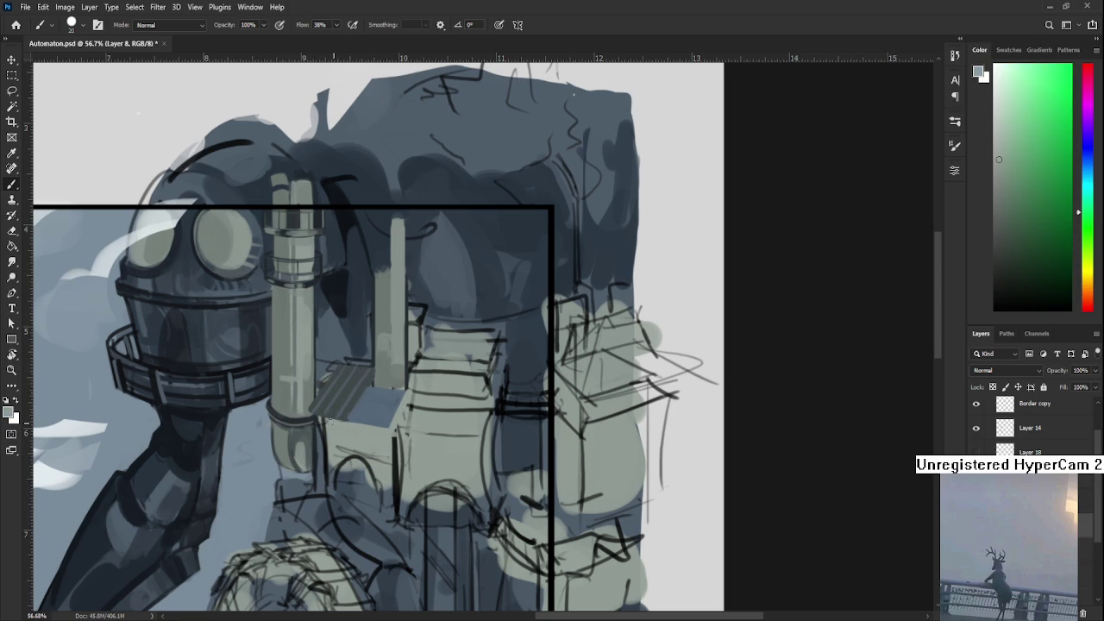
left_click(342, 419, "alt")
left_click(366, 423, "alt")
left_click(369, 429, "alt")
- Enlarge the brush to 35 and paint light blue-grey ridges across the angled plate
left_click(369, 394, "alt")
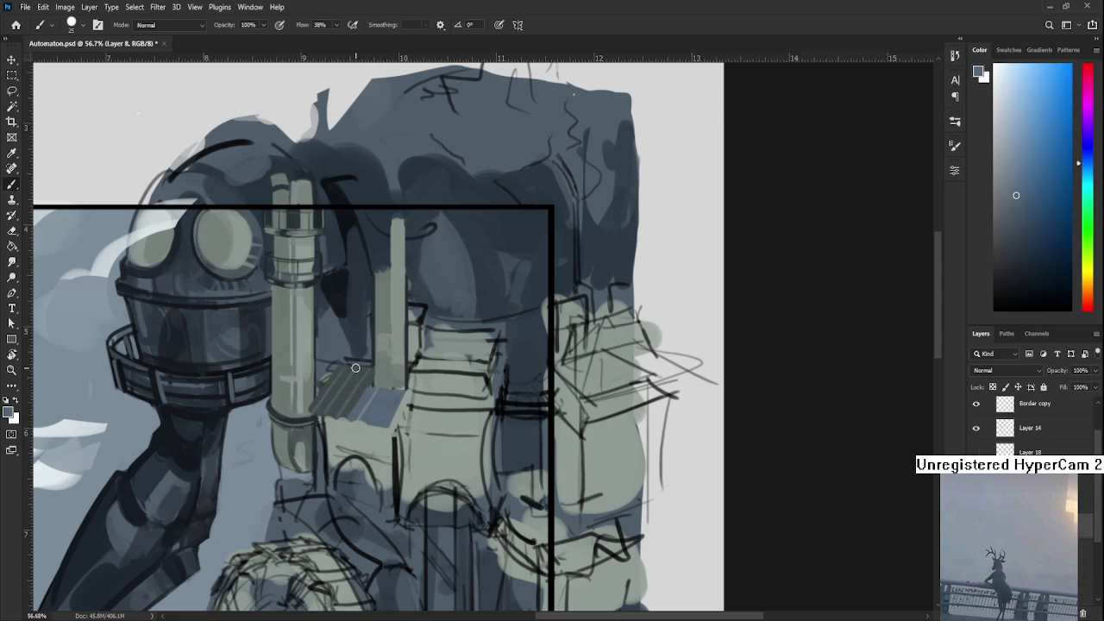
key("bracketright")
key("bracketright")
key("bracketright")
mouse_move(348, 385)
left_mouse_down()
mouse_move(362, 368)
mouse_move(346, 371)
left_mouse_up()
left_click(354, 405, "alt")
left_click(363, 406, "alt")
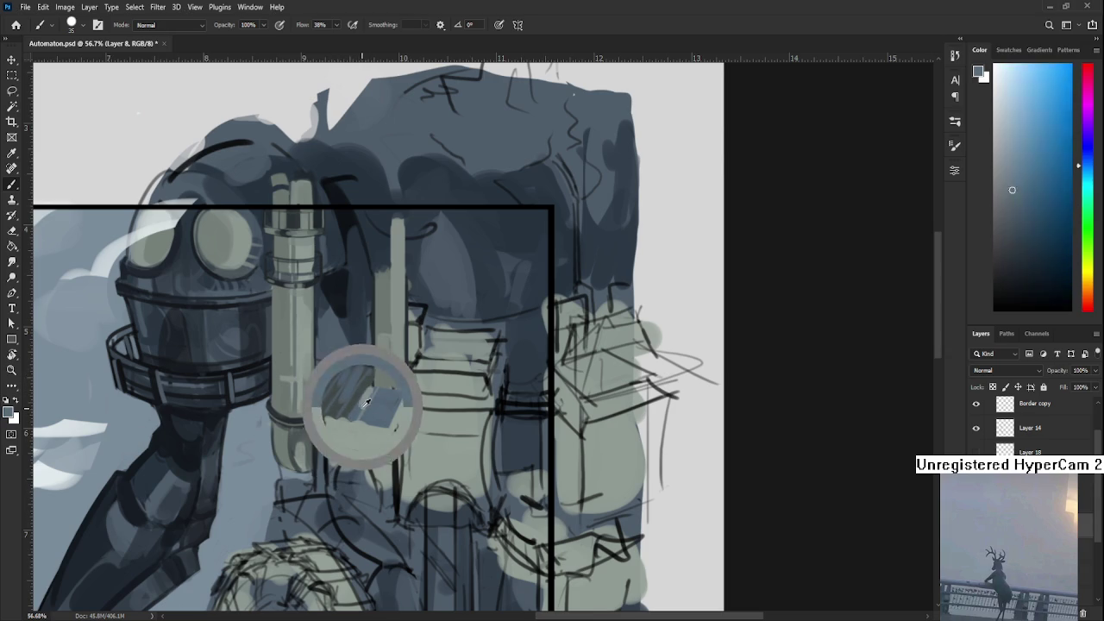
left_click(372, 392, "alt")
left_click(389, 404, "alt")
left_click(377, 397, "alt")
scroll(434, 417, "up", 1)
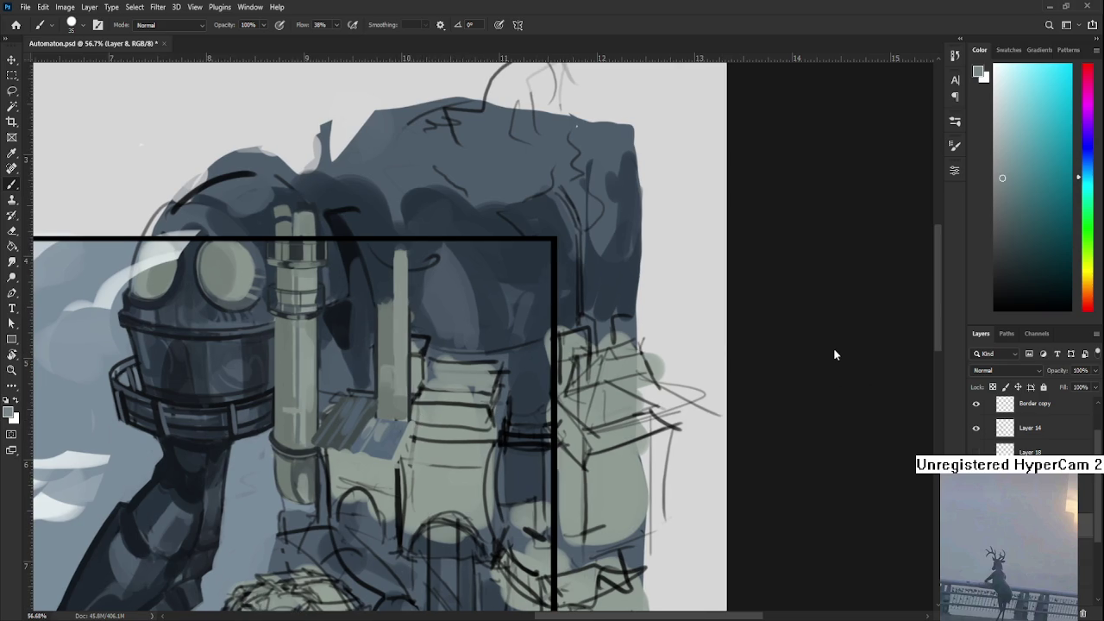
- Sample greenish and dark-blue tones, then paint a bluish stroke at the cylinder base
left_click(392, 405, "alt")
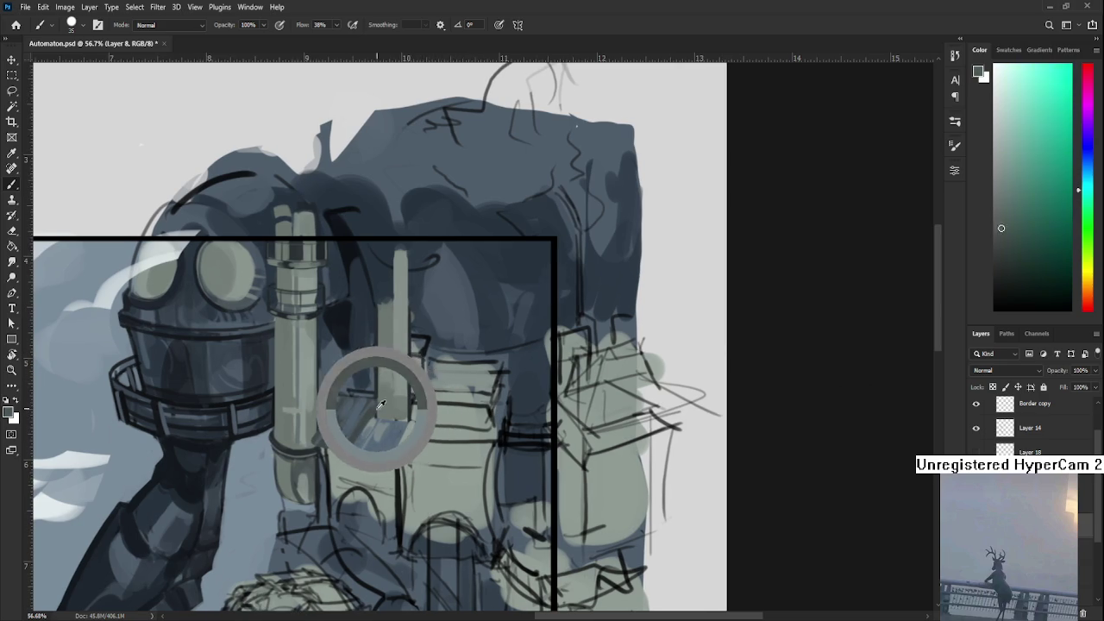
left_click(379, 388, "alt")
key("p")
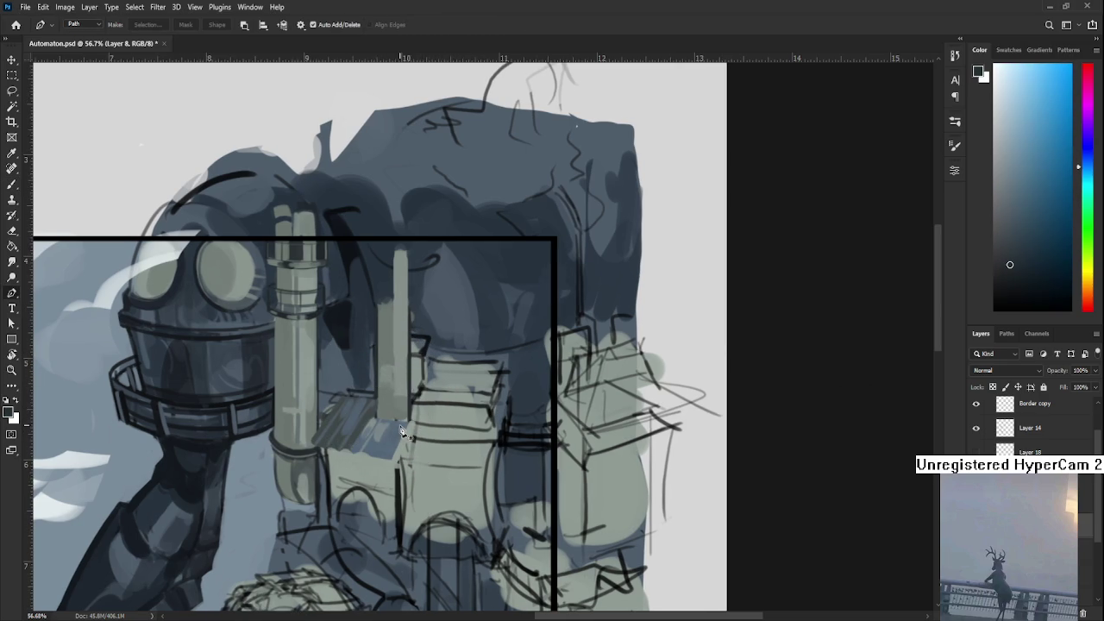
key("b")
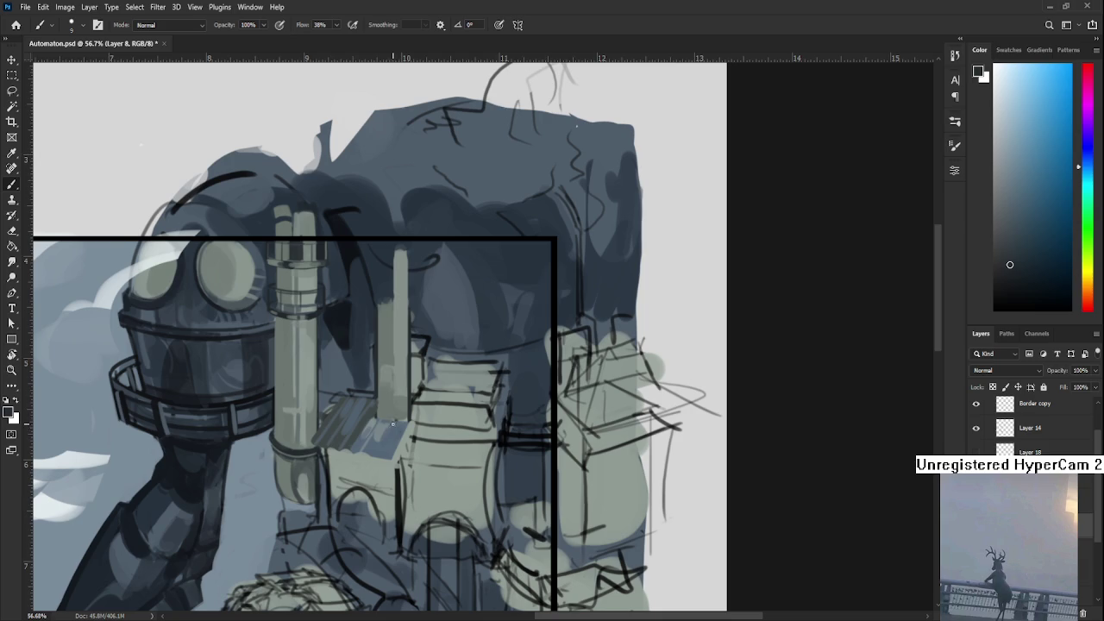
mouse_move(392, 424)
left_mouse_down()
mouse_move(379, 455)
mouse_move(422, 451)
left_mouse_up()
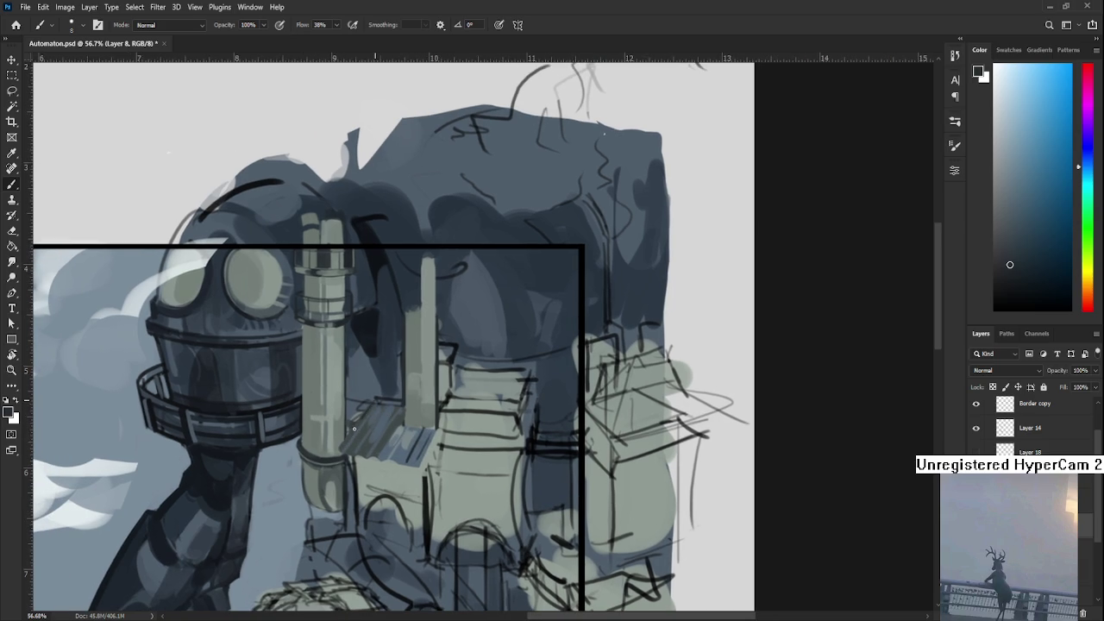
- With a slightly larger brush, paint grey-blue hatching over the ribbed plate
left_click_drag(423, 471, 418, 424)
key("bracketright")
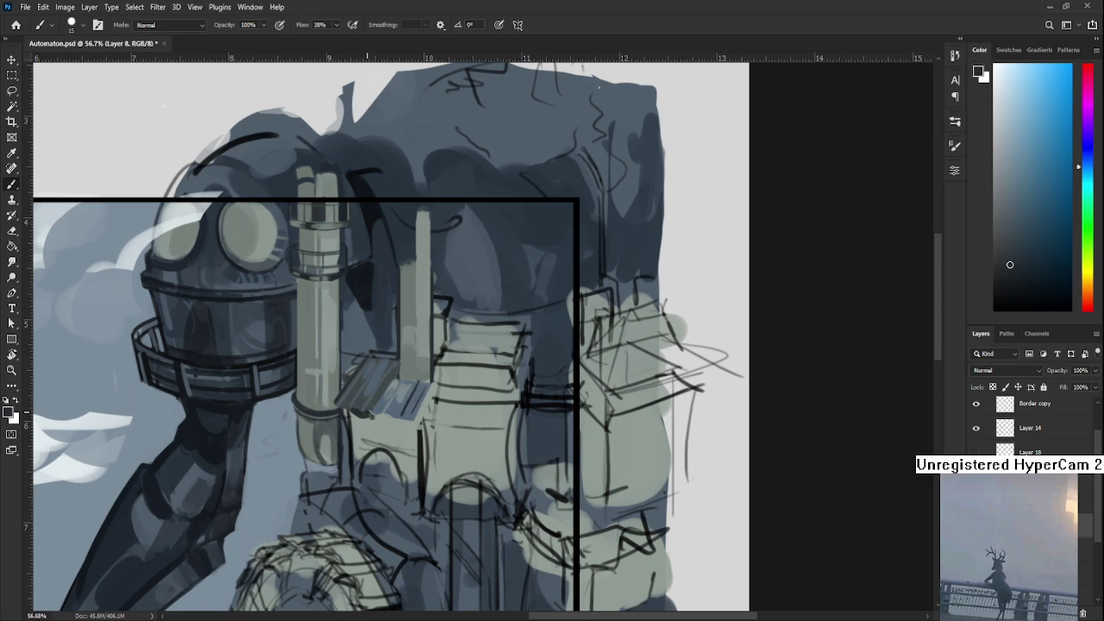
left_click(369, 414, "alt")
left_click(368, 412, "alt")
left_click_drag(368, 413, 418, 360)
- Resample pipe tones and add short dark accent strokes along the pipe
left_click(384, 426, "alt")
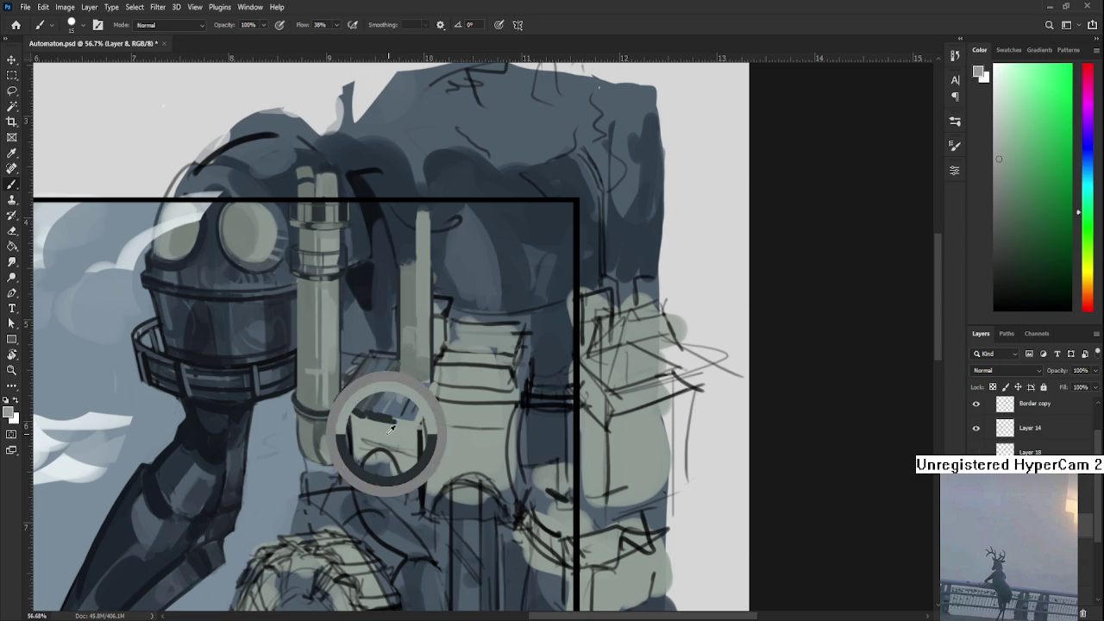
left_click(385, 413, "alt")
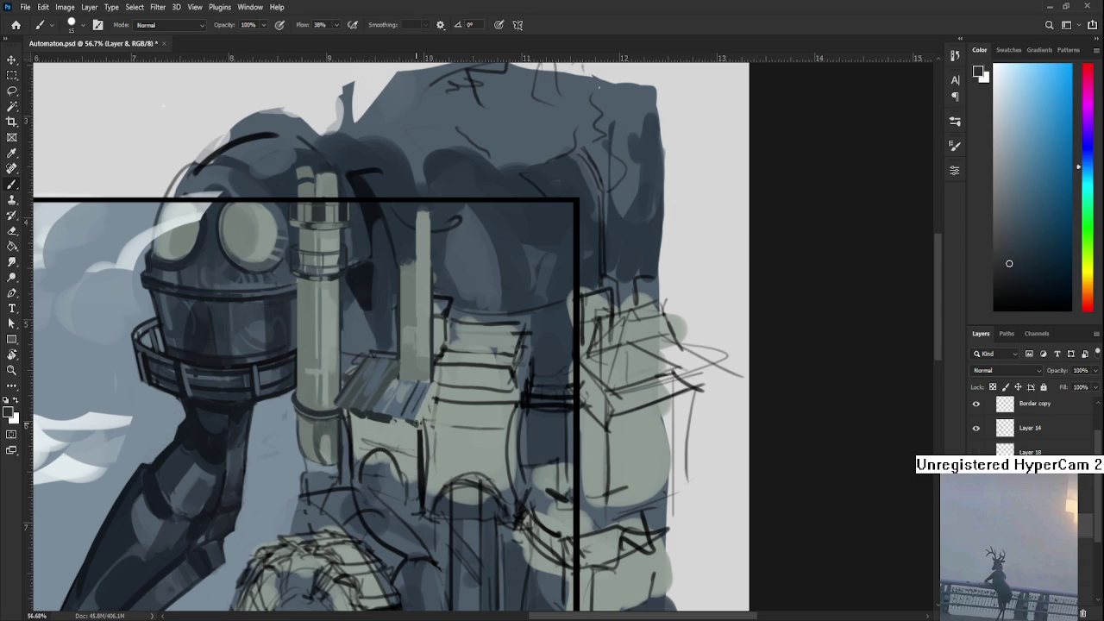
left_click(419, 421, "alt")
left_click(421, 421, "alt")
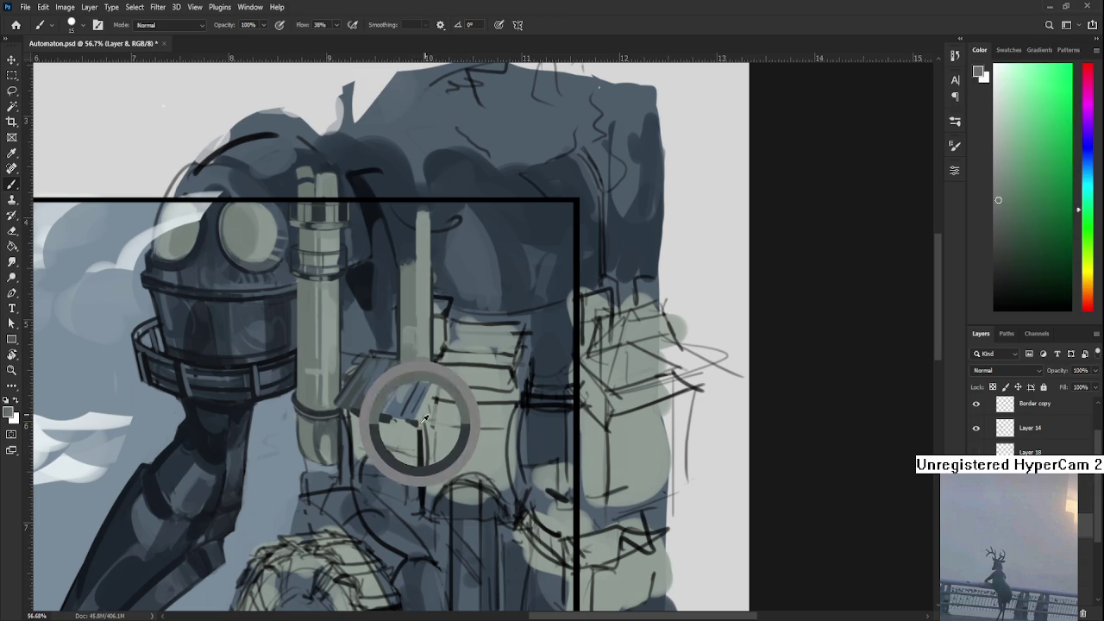
left_click_drag(431, 387, 418, 422)
left_click(433, 391, "alt")
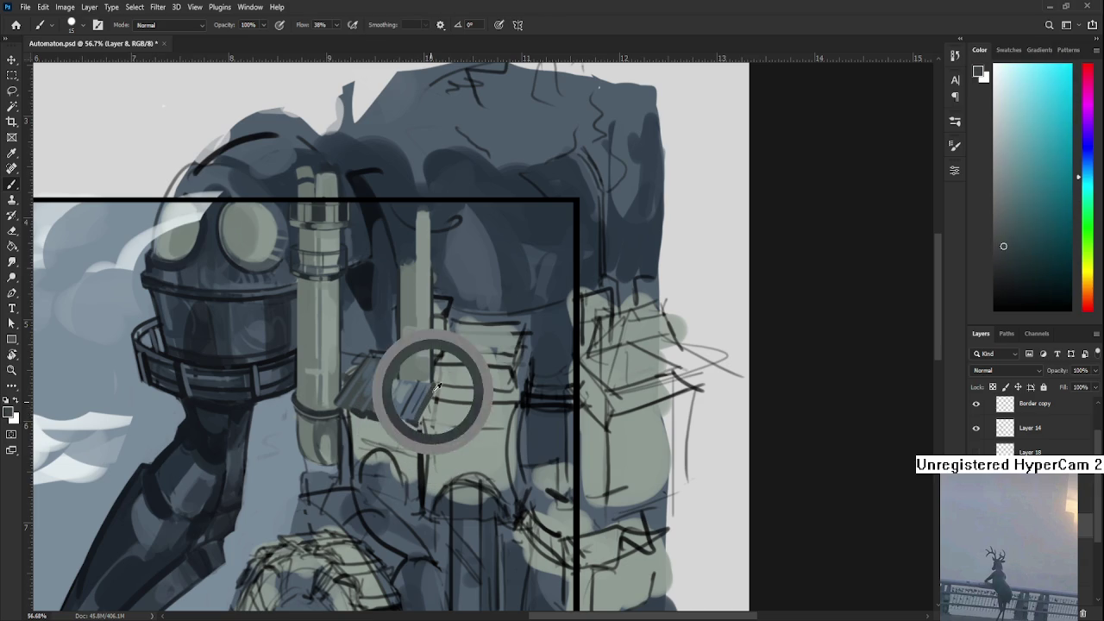
left_click(443, 383, "alt")
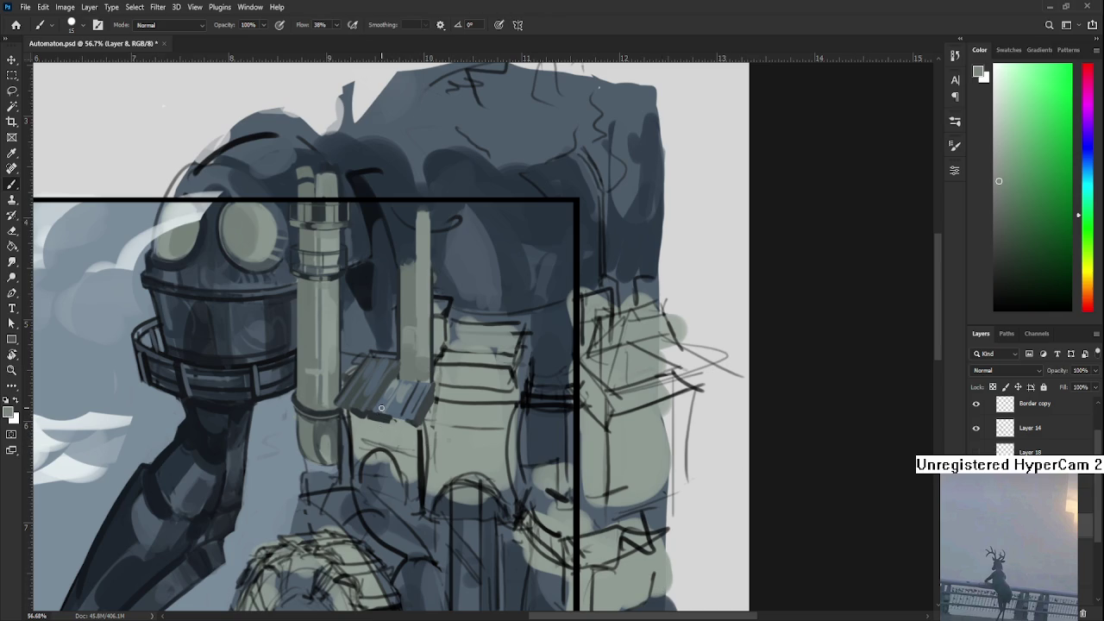
- Paint short strokes in a lighter sampled plate tone along the shingled plate's bottom edge
left_click(388, 426, "alt")
left_click_drag(384, 424, 405, 420)
left_click(388, 414, "alt")
left_click(395, 407, "alt")
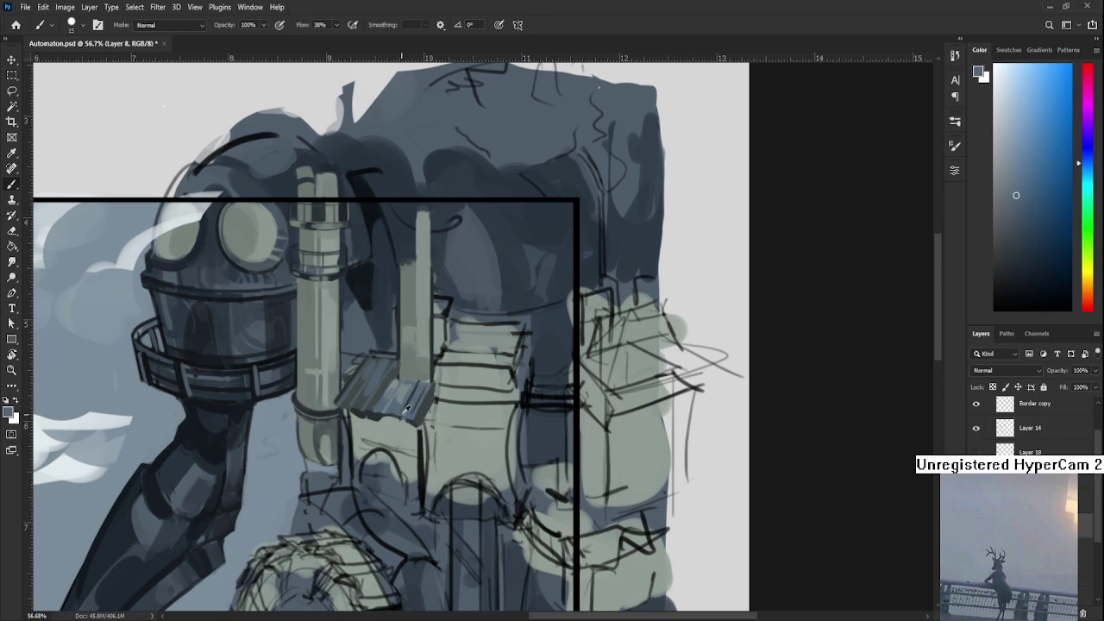
left_click(396, 424, "alt")
left_click(391, 420, "alt")
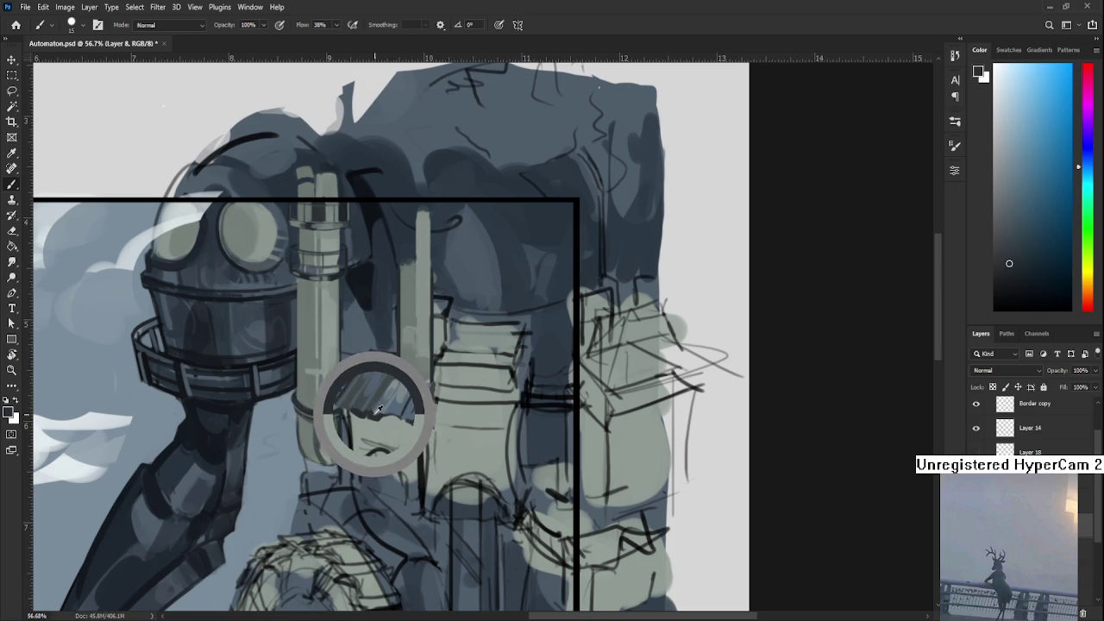
left_click(413, 423, "alt")
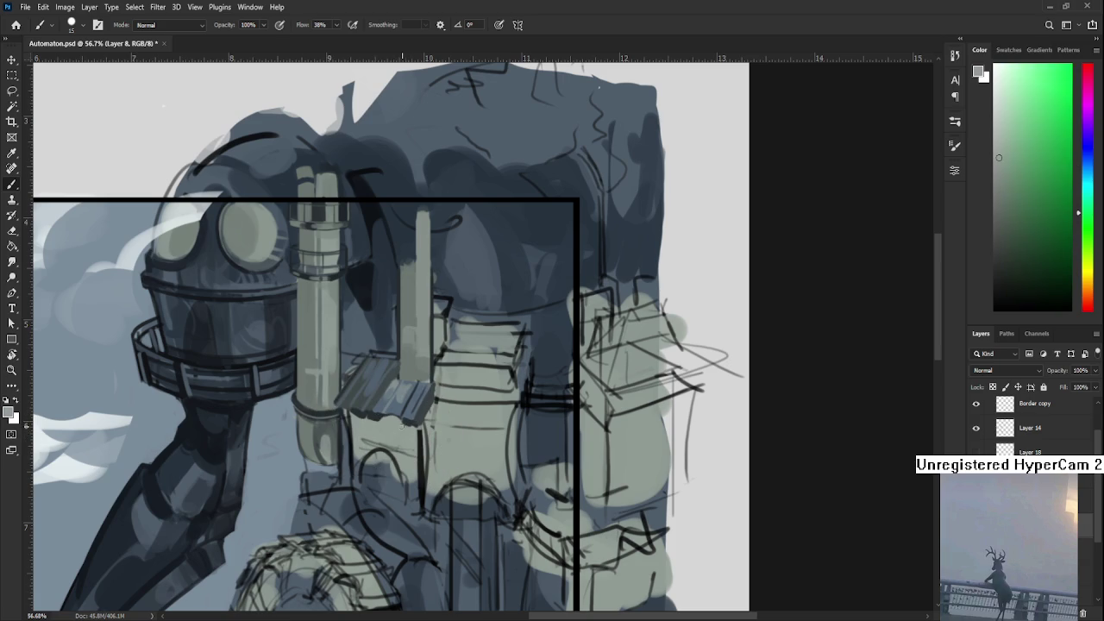
scroll(591, 520, "down", 3)
scroll(418, 409, "down", 2)
- Paint a short dark-blue stroke on the machine body, then sample the pipes' grey-green
left_click(408, 395, "alt")
key("bracketright")
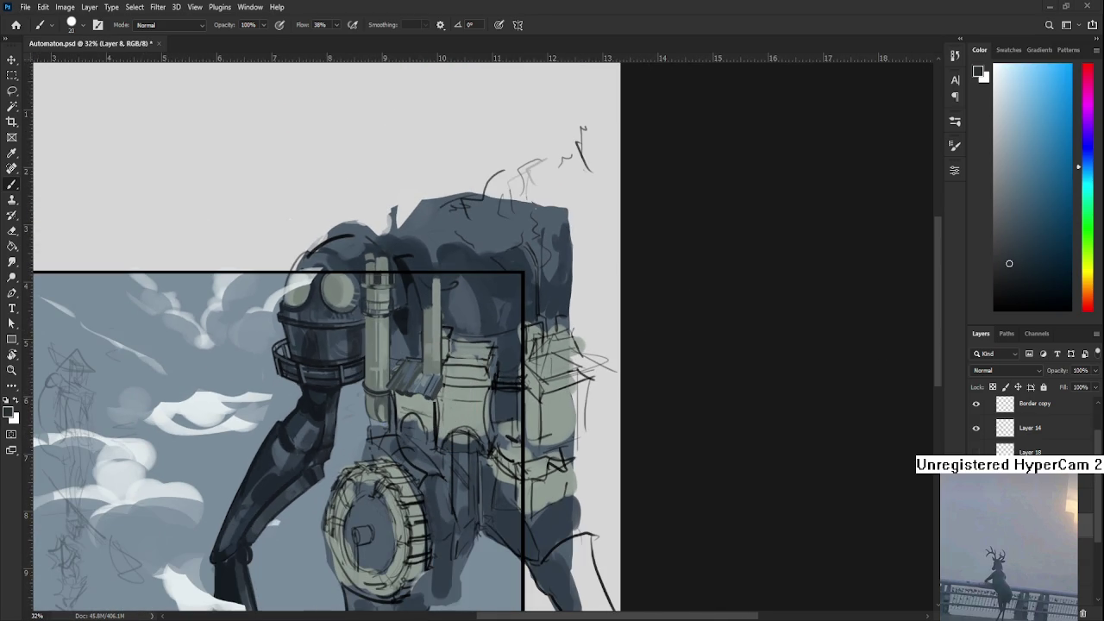
mouse_move(427, 424)
left_mouse_down()
mouse_move(406, 419)
mouse_move(432, 412)
left_mouse_up()
left_click(407, 416, "alt")
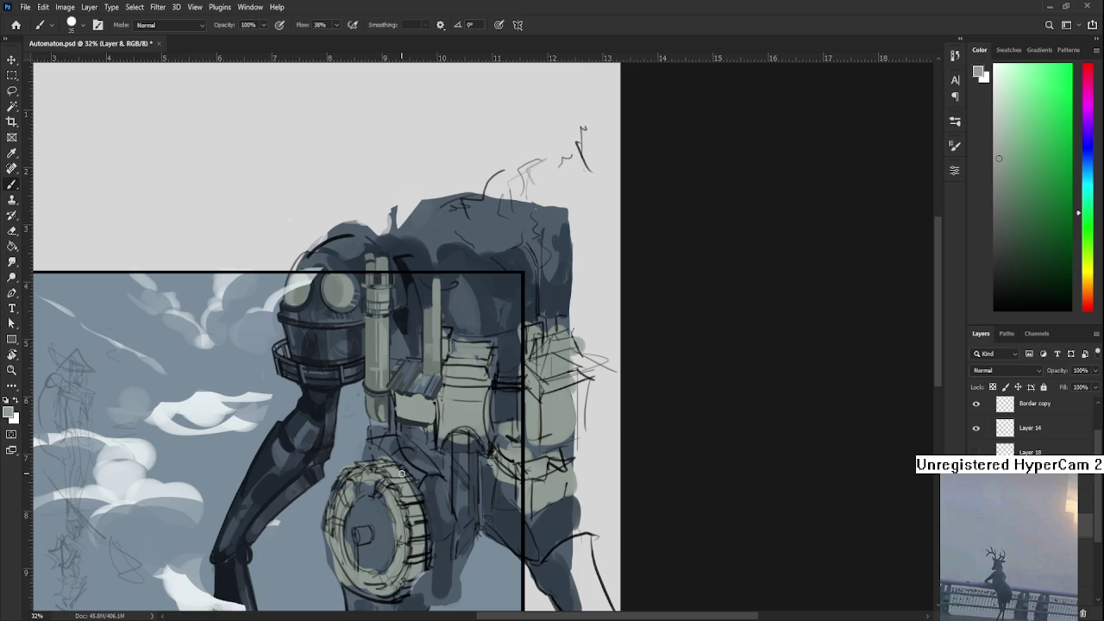
scroll(401, 474, "up", 2)
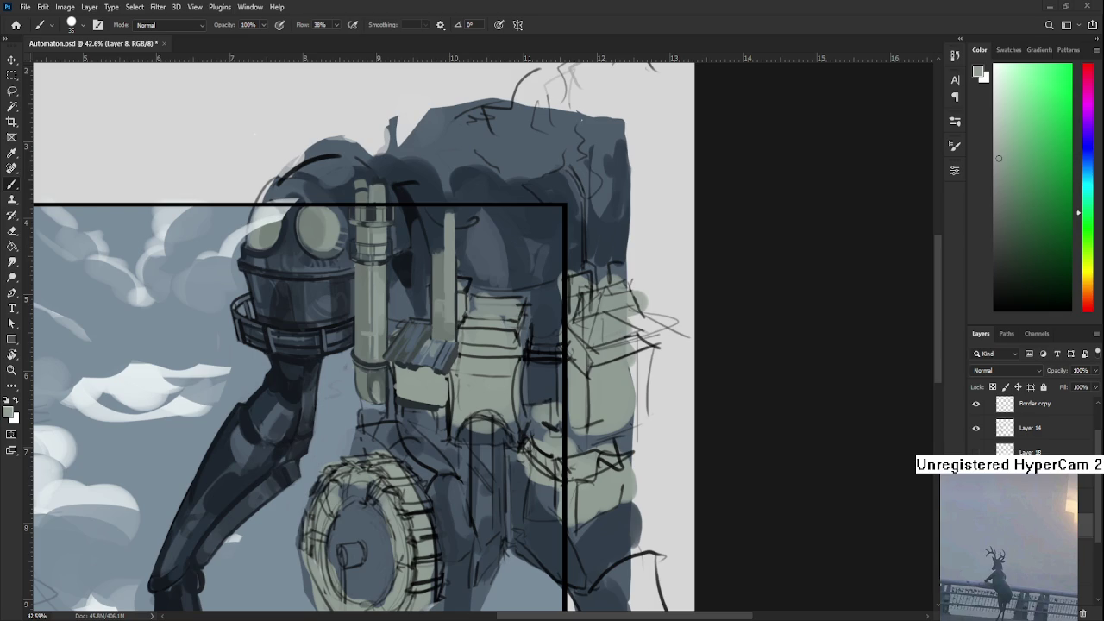
- Sample the box's grey-green and dab small marks on the box below the roof
left_click(427, 407, "alt")
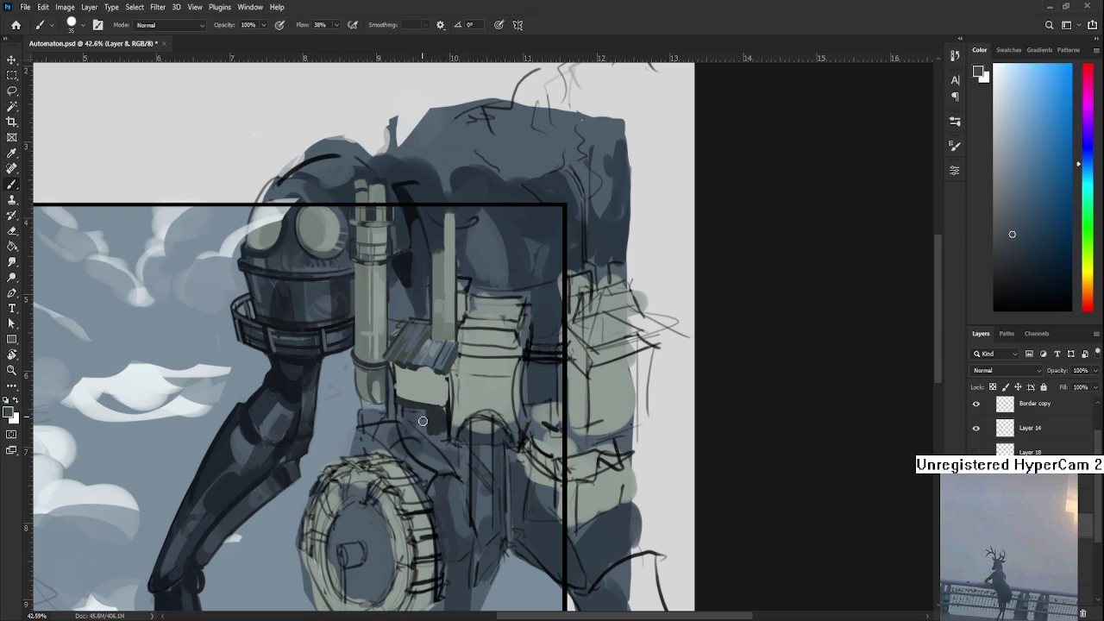
left_click(444, 429, "alt")
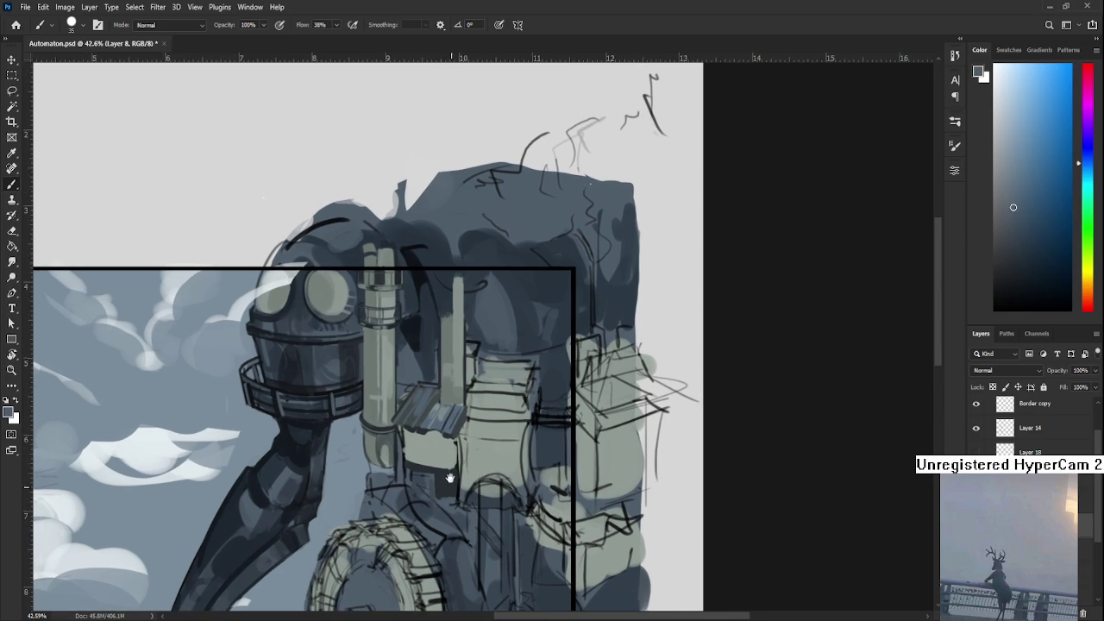
mouse_move(442, 421)
left_mouse_down()
mouse_move(449, 470)
mouse_move(437, 390)
left_mouse_up()
left_click(447, 466, "alt")
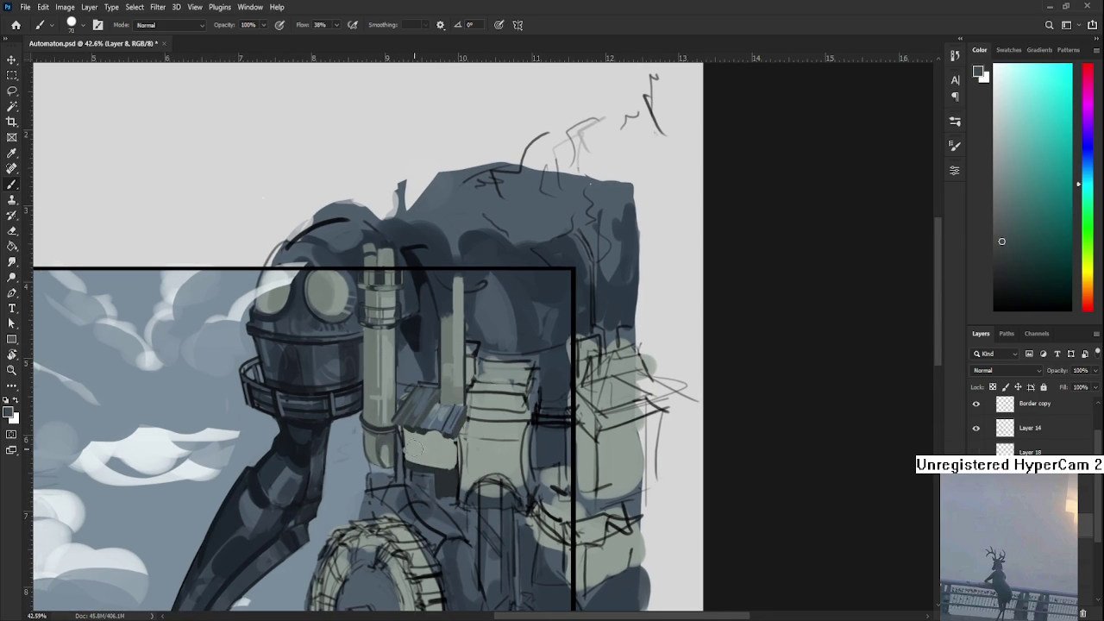
left_click_drag(414, 442, 407, 466)
left_click(409, 445, "alt")
left_click(421, 458, "alt")
- Eyedrop a series of lighter and darker green-grey tones from around the box
left_click(434, 448, "alt")
left_click(414, 455, "alt")
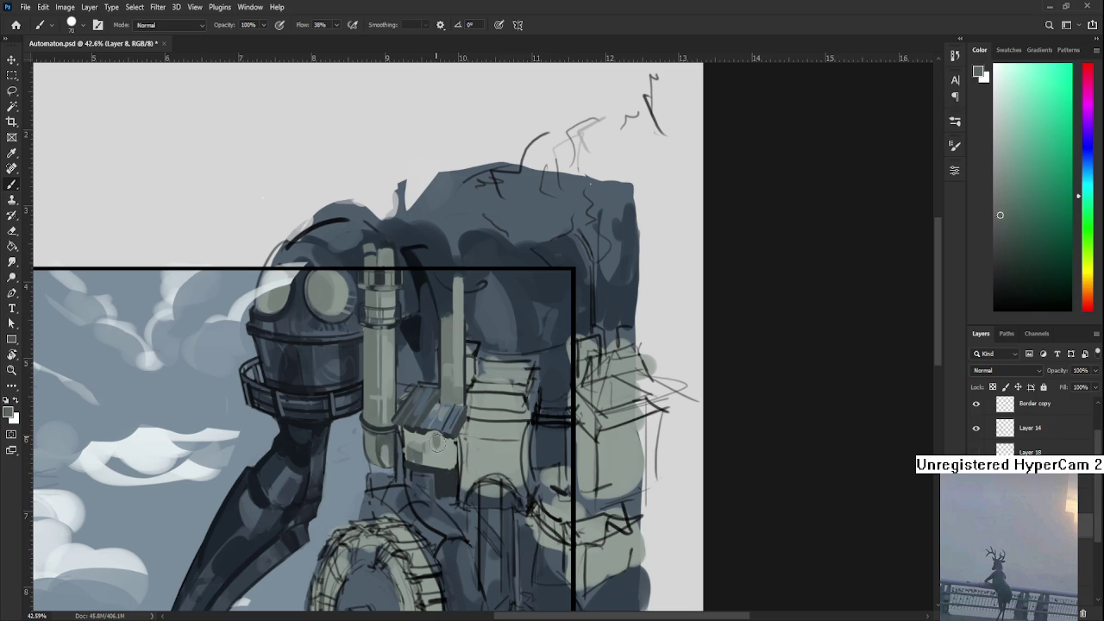
left_click(441, 451, "alt")
left_click(451, 445, "alt")
left_click(444, 440, "alt")
left_click(435, 447, "alt")
left_click(442, 442, "alt")
left_click(446, 439, "alt")
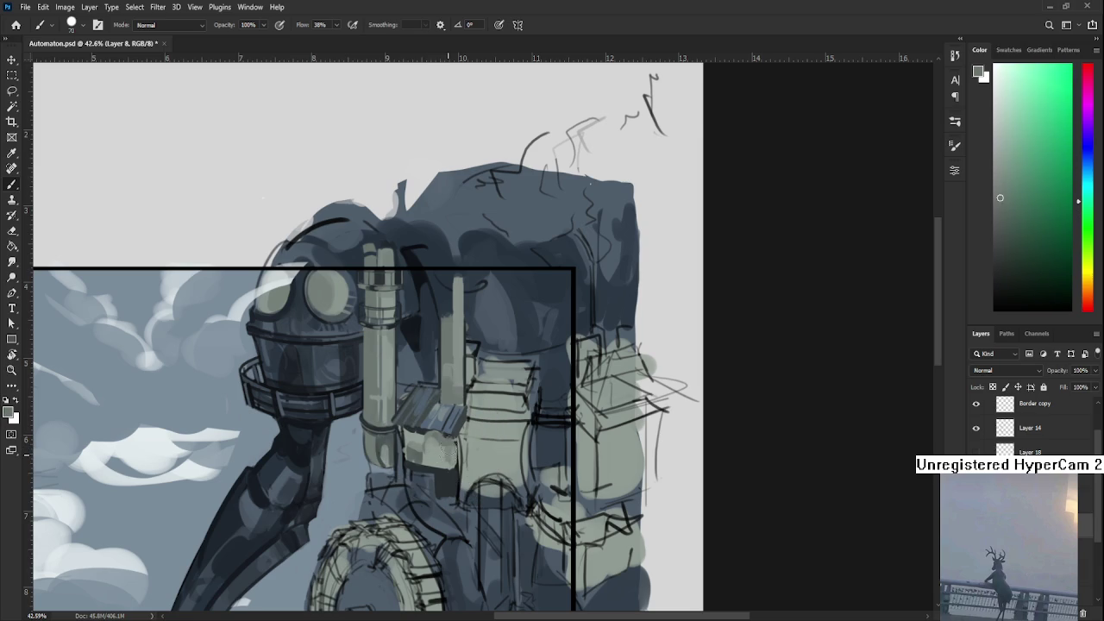
left_click(455, 458, "alt")
left_click(455, 458, "alt")
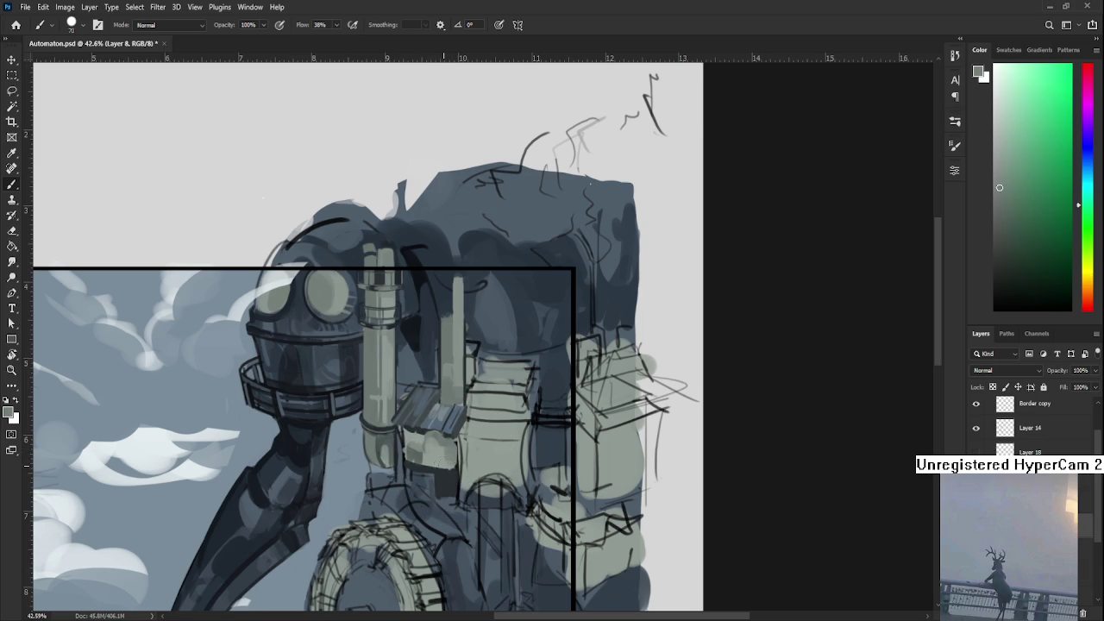
left_click(446, 435, "alt")
left_click(430, 440, "alt")
left_click(420, 436, "alt")
left_click(444, 444, "alt")
left_click(432, 437, "alt")
left_click(420, 434, "alt")
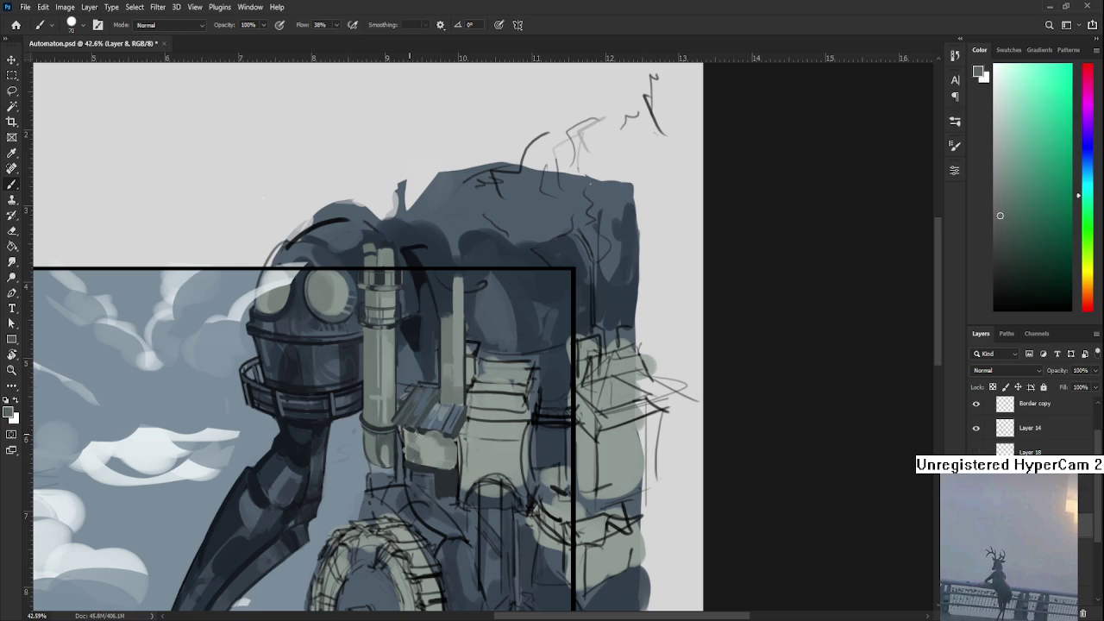
left_click(421, 439, "alt")
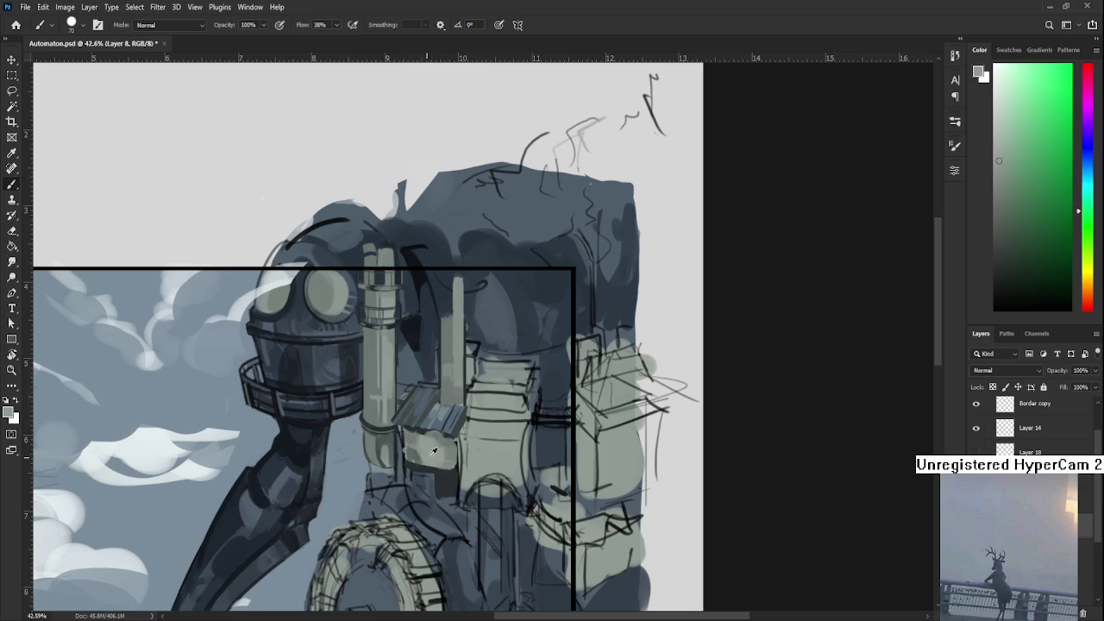
left_click(433, 445, "alt")
left_click(436, 457, "alt")
left_click(439, 450, "alt")
scroll(533, 428, "down", 3)
scroll(533, 429, "down", 3)
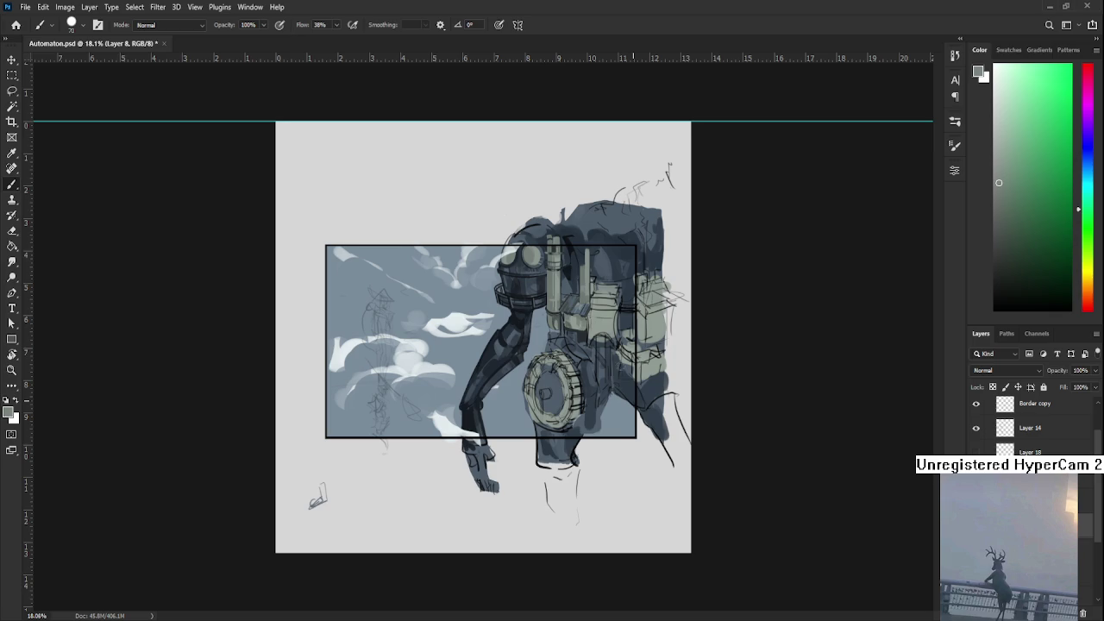
scroll(433, 470, "up", 5)
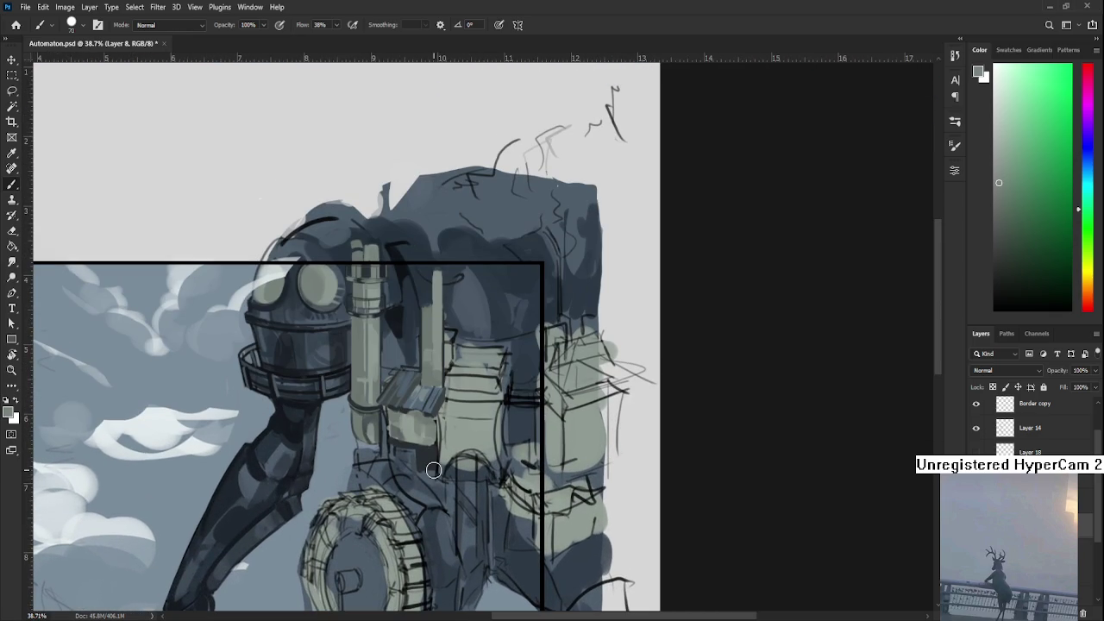
- Pick a light green-grey from the box and dab it onto the box
left_click(405, 420, "alt")
left_click(408, 432, "alt")
left_click(399, 429, "alt")
left_click(402, 425, "alt")
left_click_drag(407, 429, 430, 419)
- Centre the box and paint over the dark line under the small roof in a lighter shade
scroll(387, 372, "down", 2)
scroll(386, 372, "down", 2)
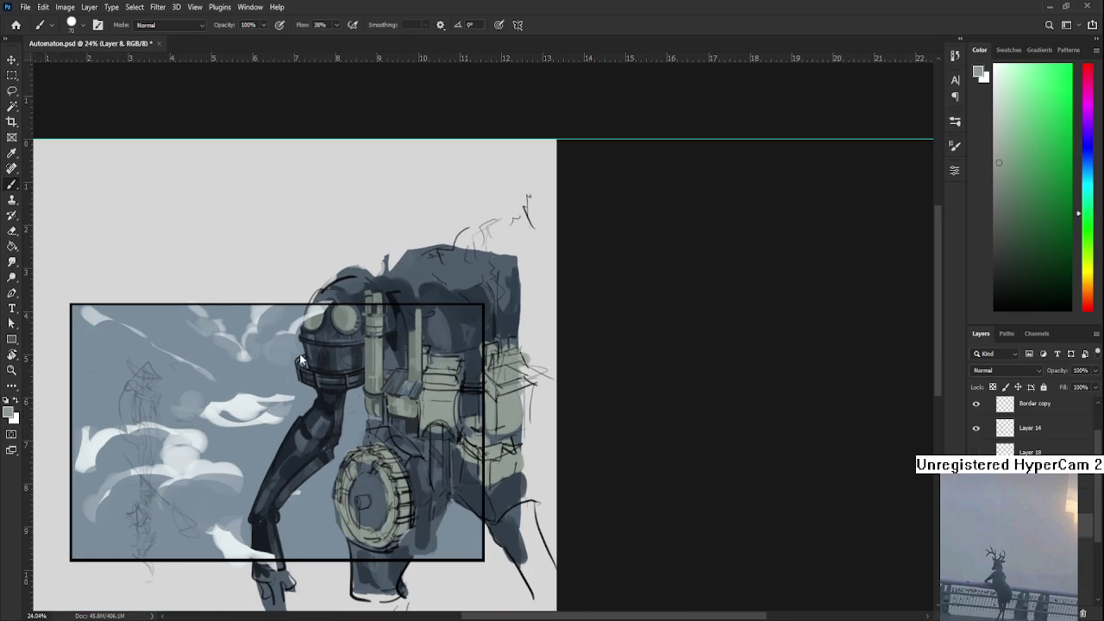
scroll(431, 413, "up", 2)
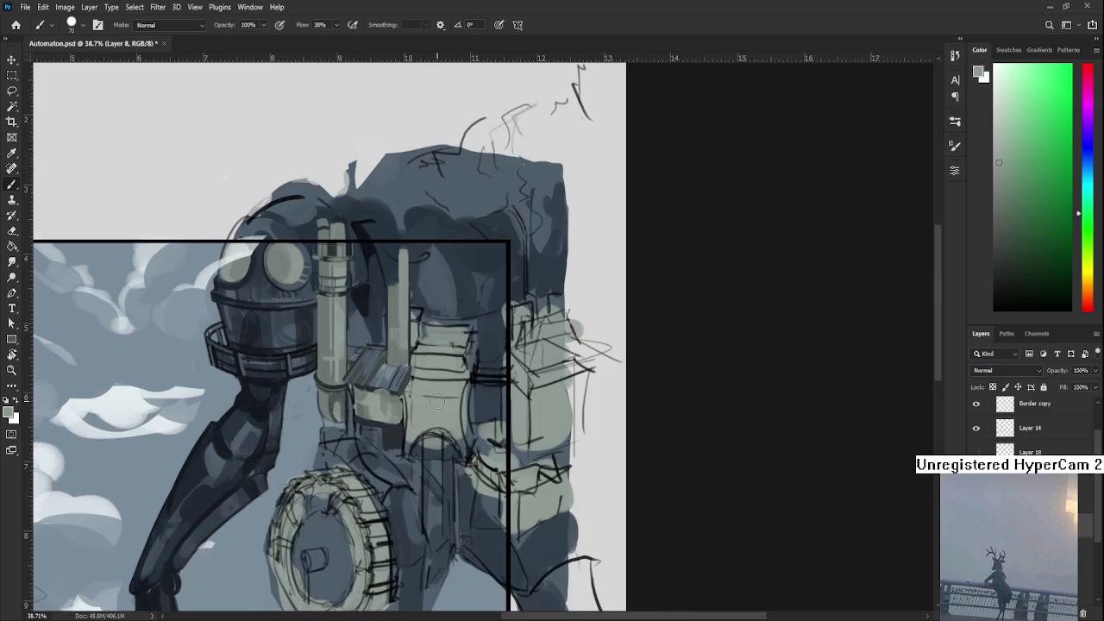
scroll(431, 412, "up", 2)
scroll(431, 413, "up", 2)
left_click_drag(459, 414, 466, 417)
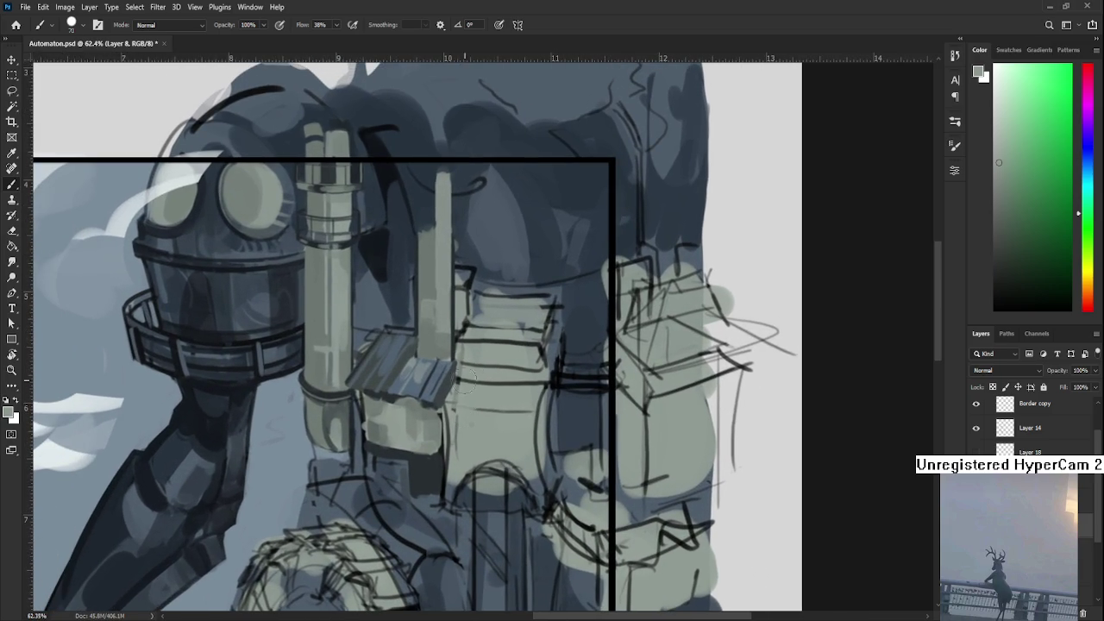
left_click(457, 392, "alt")
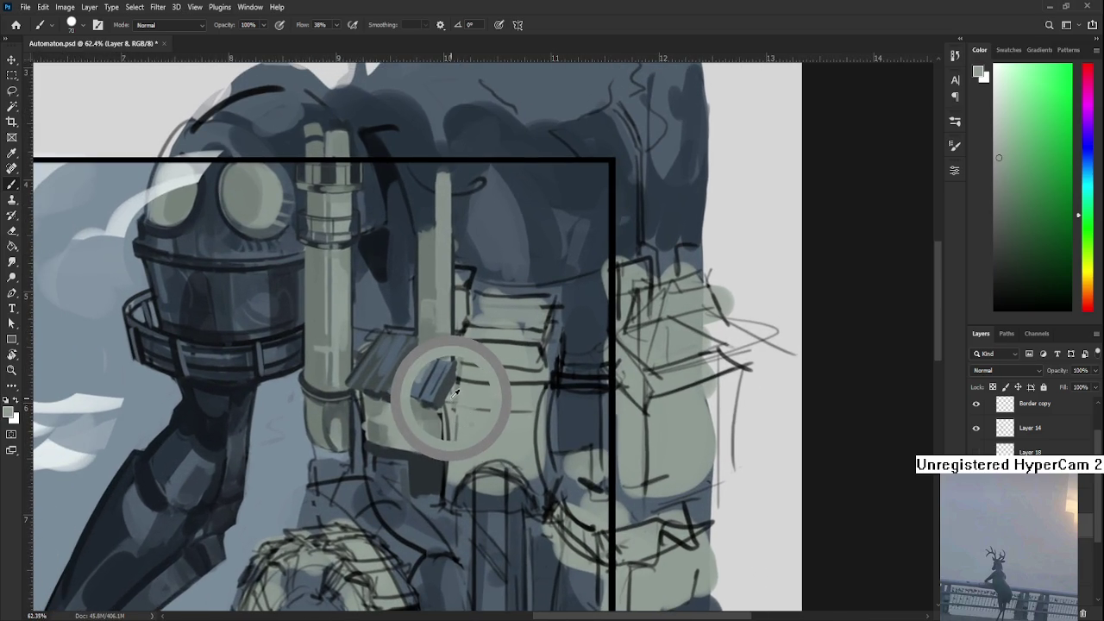
left_click_drag(444, 406, 431, 445)
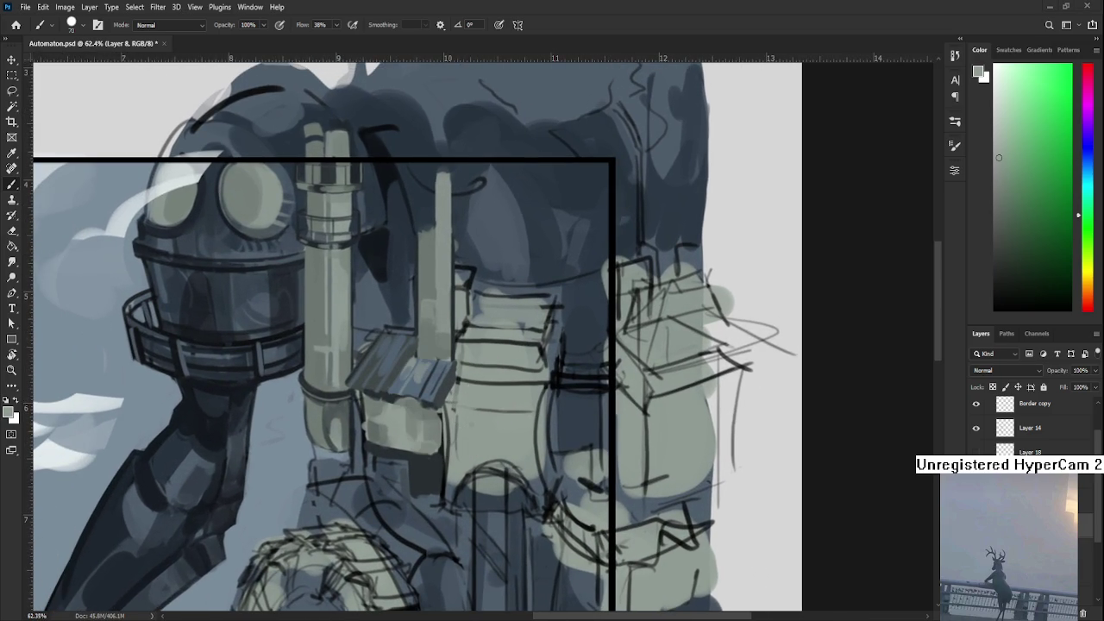
- Sample dark cyan shadow and grey-green pillar colours around the box
left_click(460, 371, "alt")
left_click(458, 362, "alt")
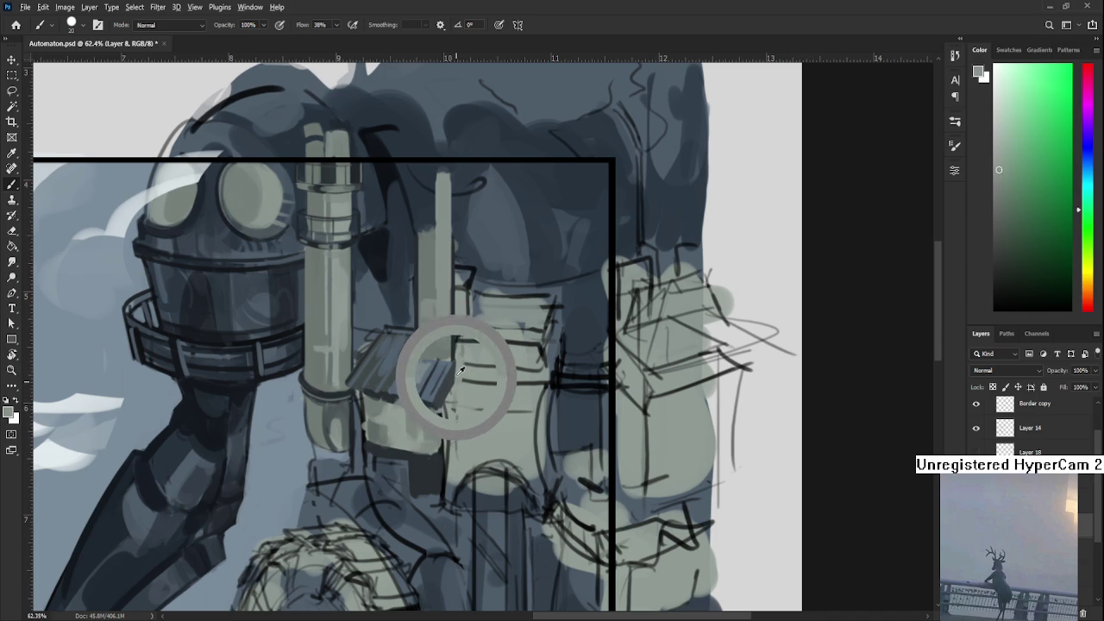
left_click(459, 365, "alt")
left_click(457, 369, "alt")
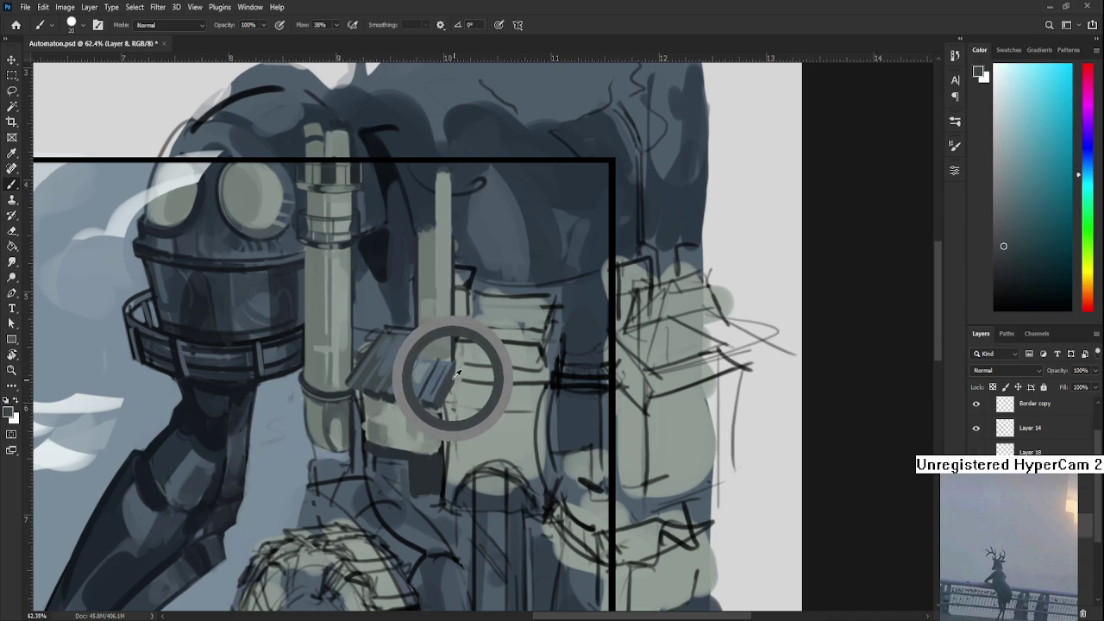
left_click(462, 371, "alt")
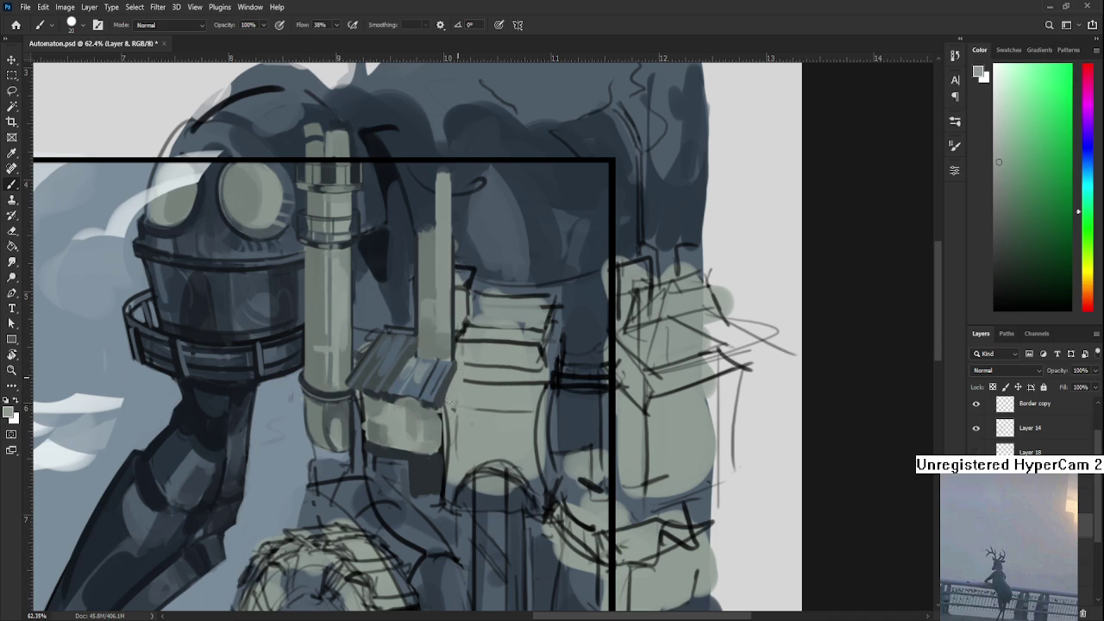
left_click(451, 376, "alt")
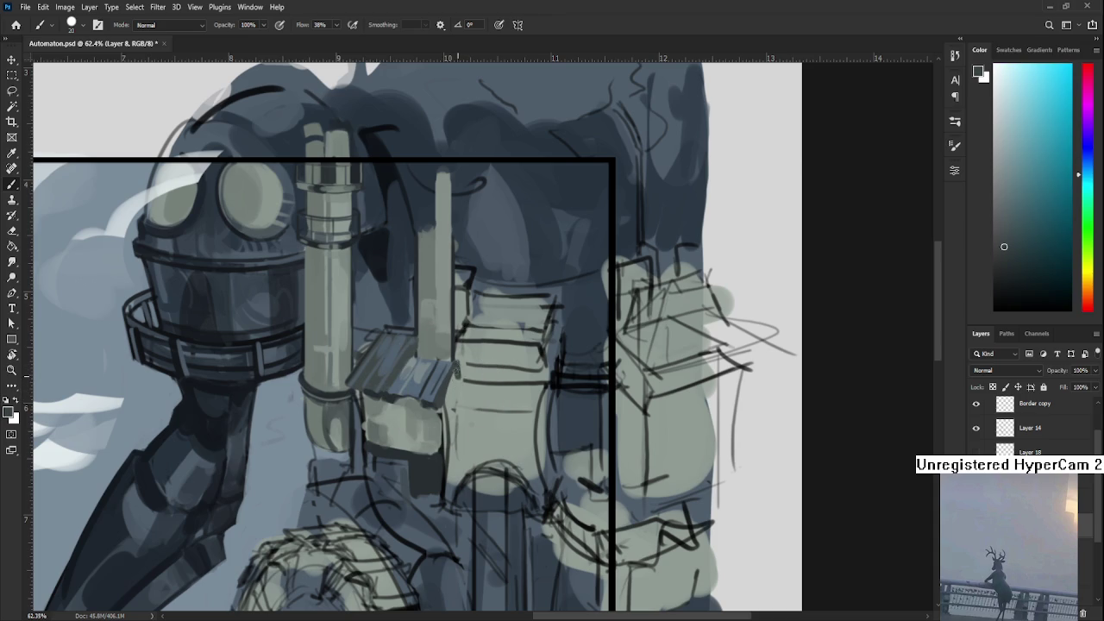
left_click(455, 356, "alt")
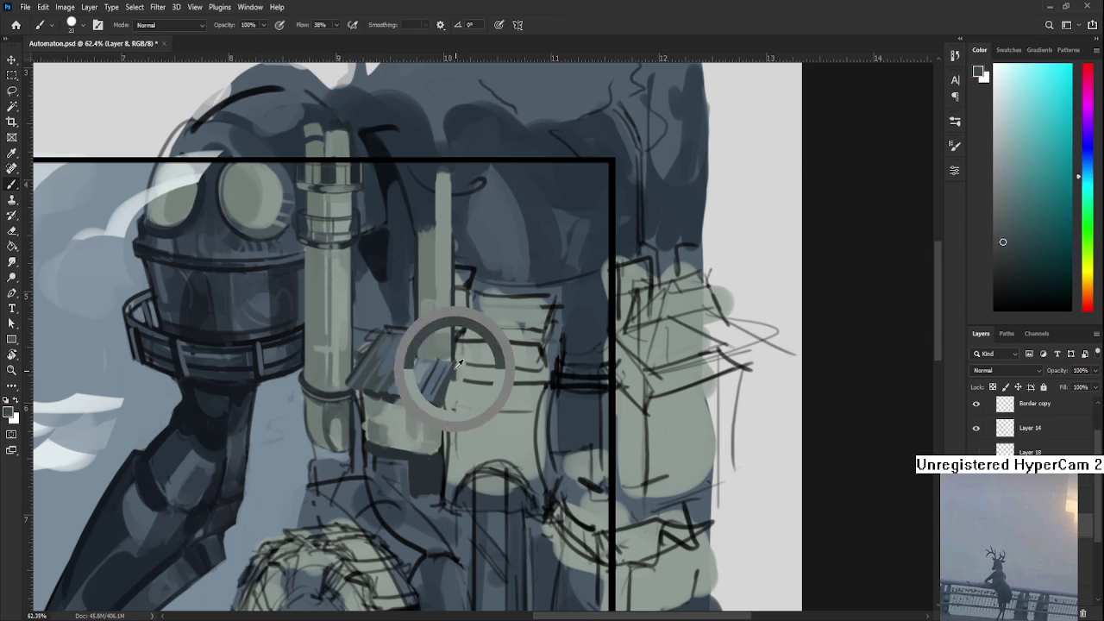
left_click(458, 348, "alt")
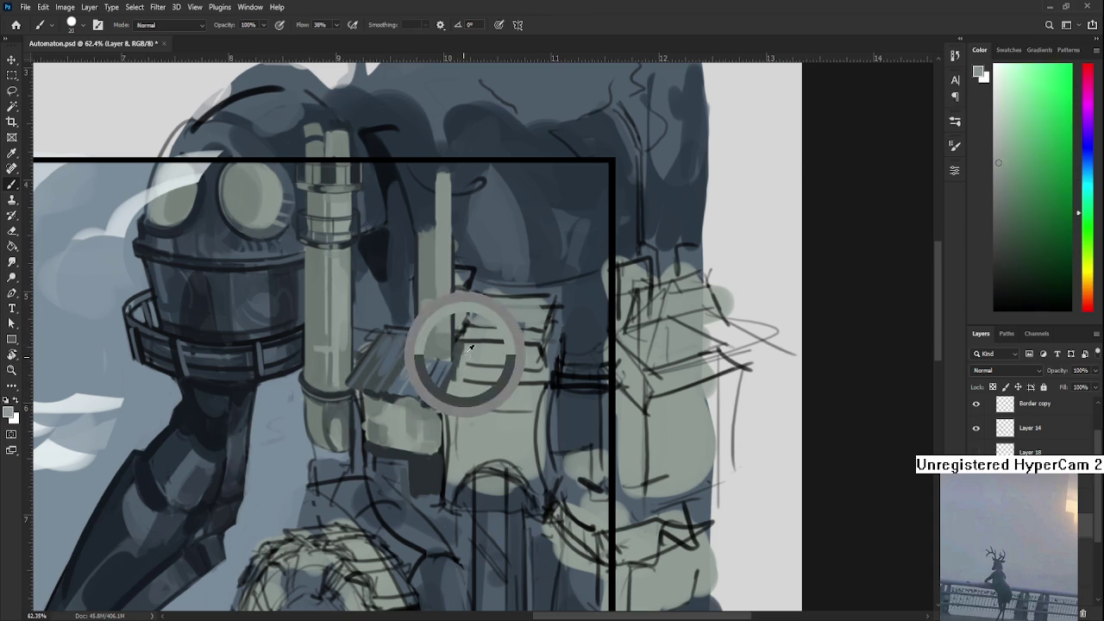
left_click(461, 344, "alt")
left_click(464, 379, "alt")
left_click(461, 369, "alt")
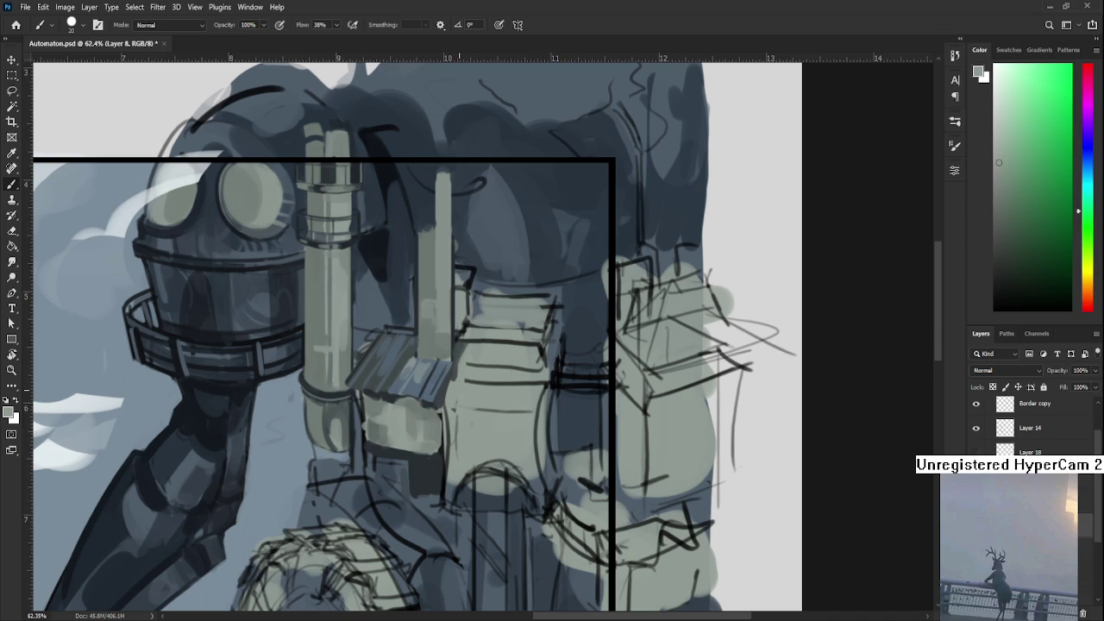
scroll(472, 386, "down", 2)
- Bring the upper body into view and sample dark blue-grey from the shadow beside the thin pipe
scroll(473, 385, "up", 3)
left_click_drag(447, 325, 450, 449)
left_click(391, 380, "alt")
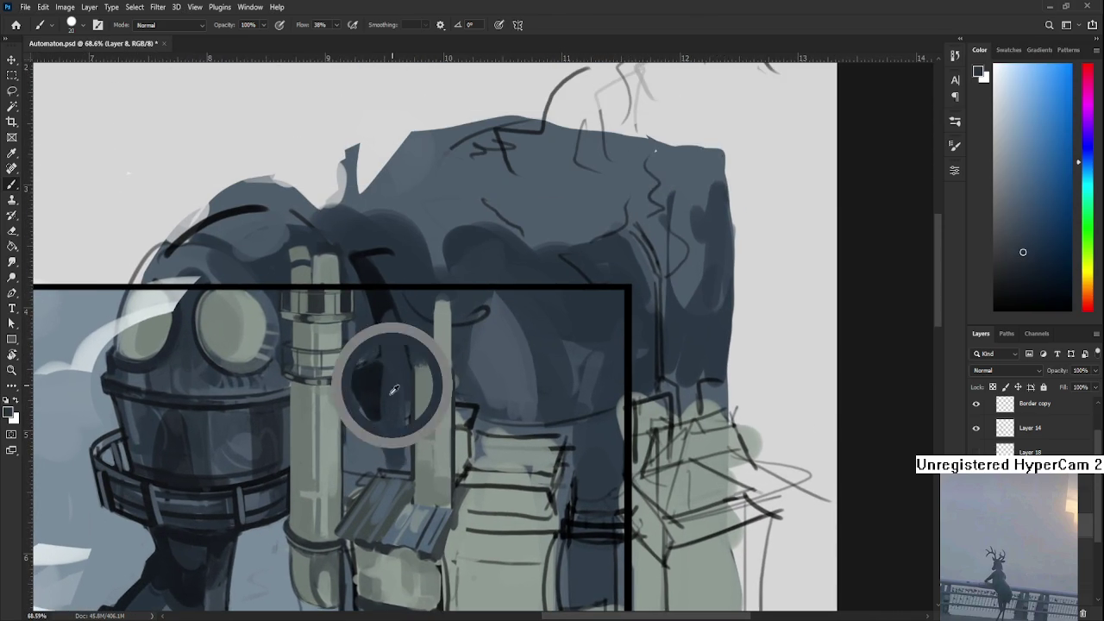
left_click_drag(391, 380, 357, 431)
left_click(373, 400, "alt")
left_click(368, 440, "alt")
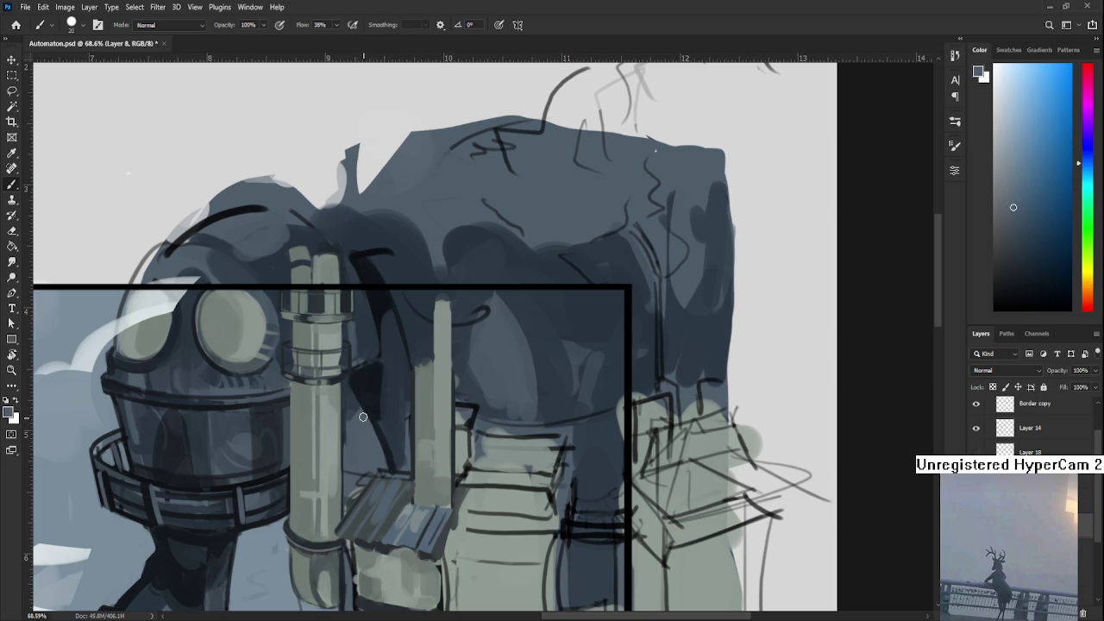
left_click(373, 412, "alt")
scroll(541, 411, "down", 3)
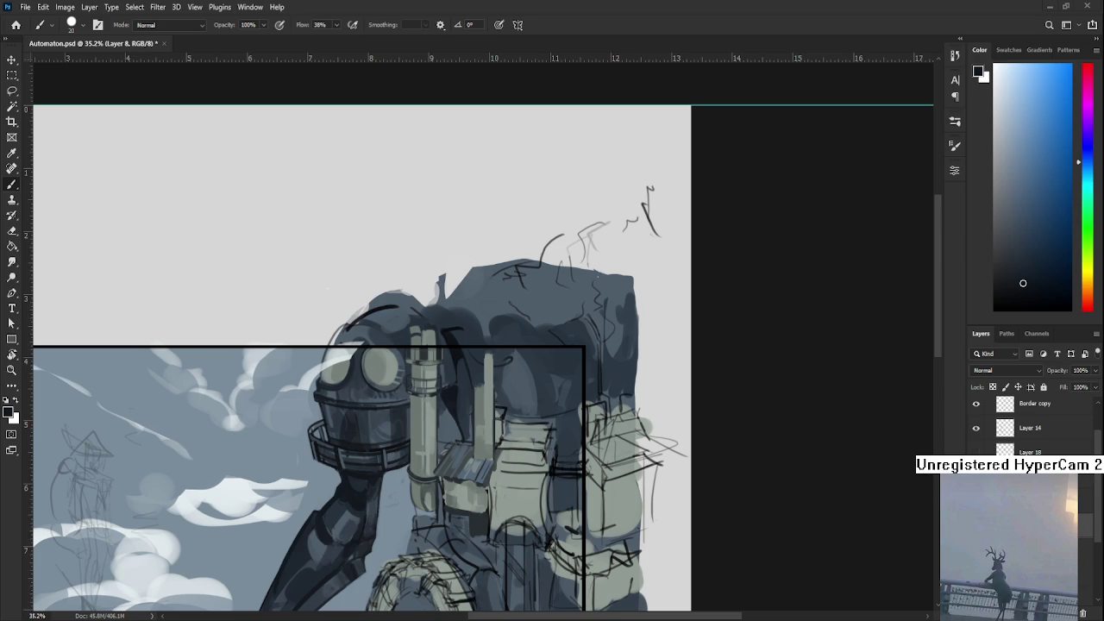
scroll(513, 406, "up", 4)
- Widen the thin pipe's left side in light grey down to the shingles
scroll(448, 405, "down", 1)
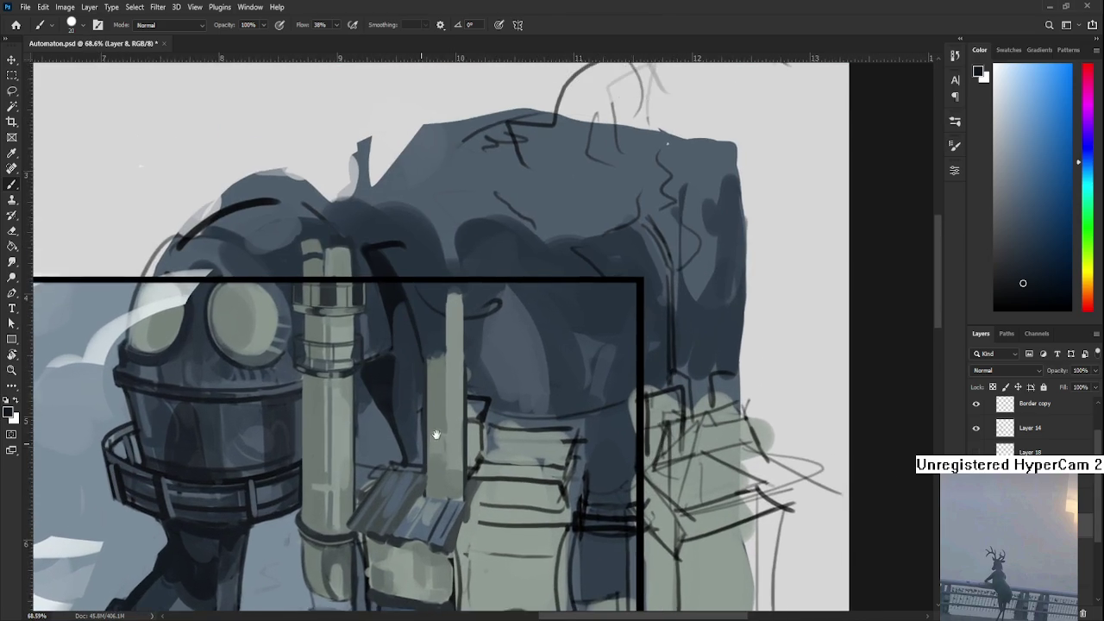
left_click(443, 394, "alt")
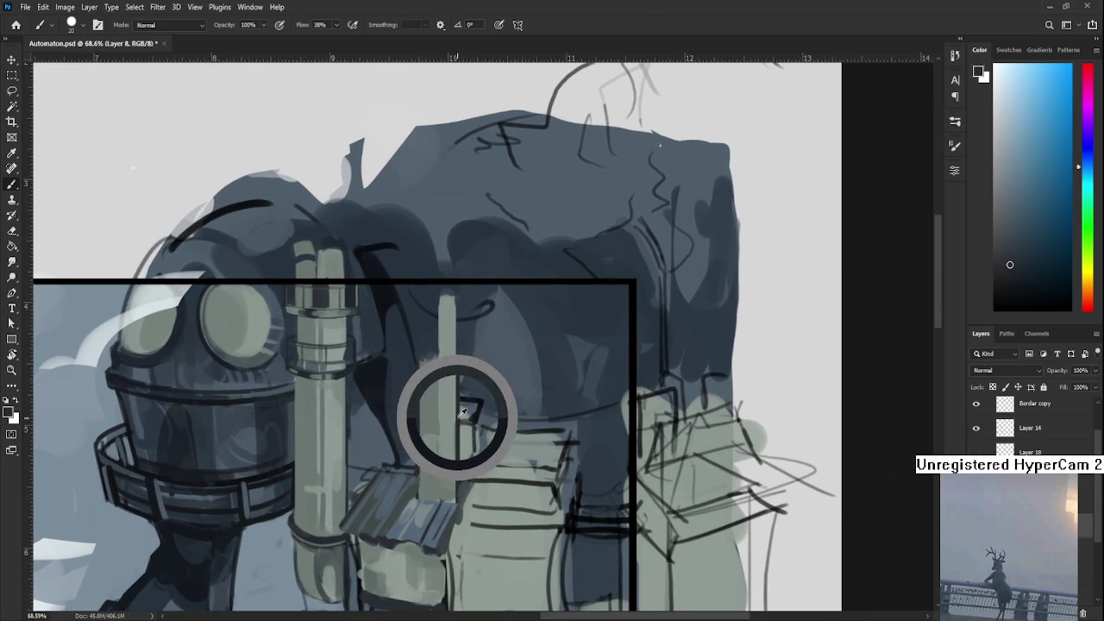
left_click_drag(431, 354, 422, 483)
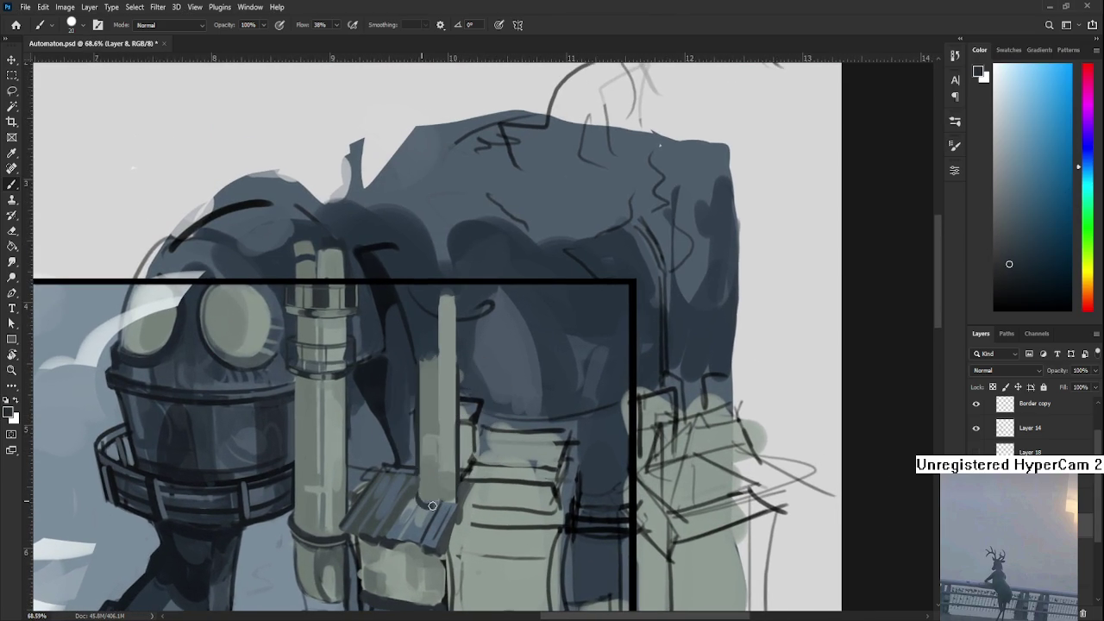
left_click(423, 500, "alt")
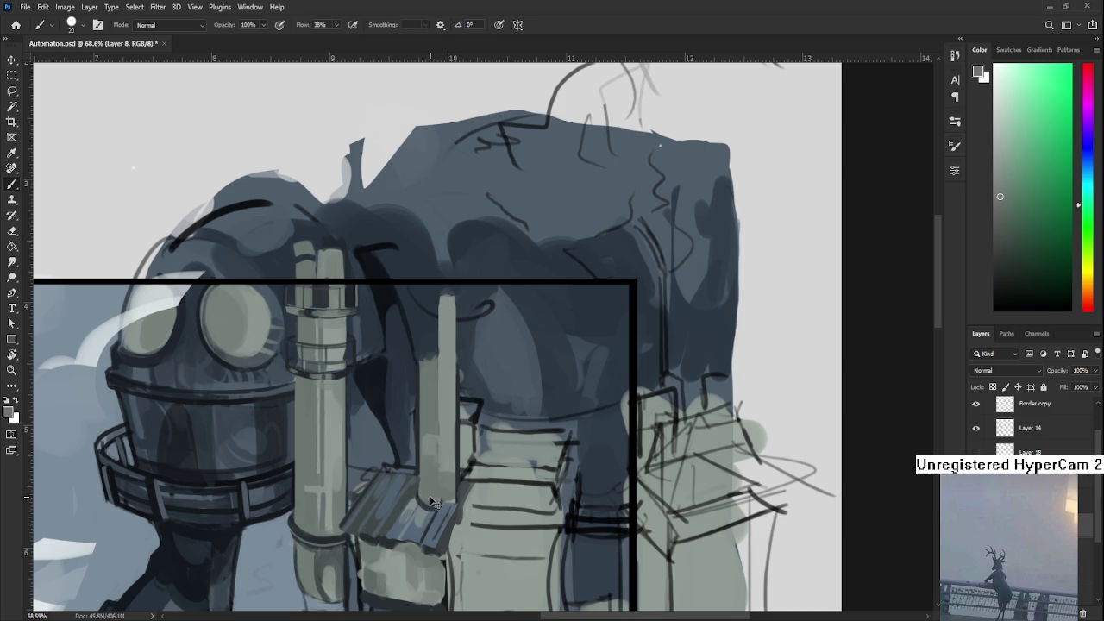
left_click(429, 497, "alt")
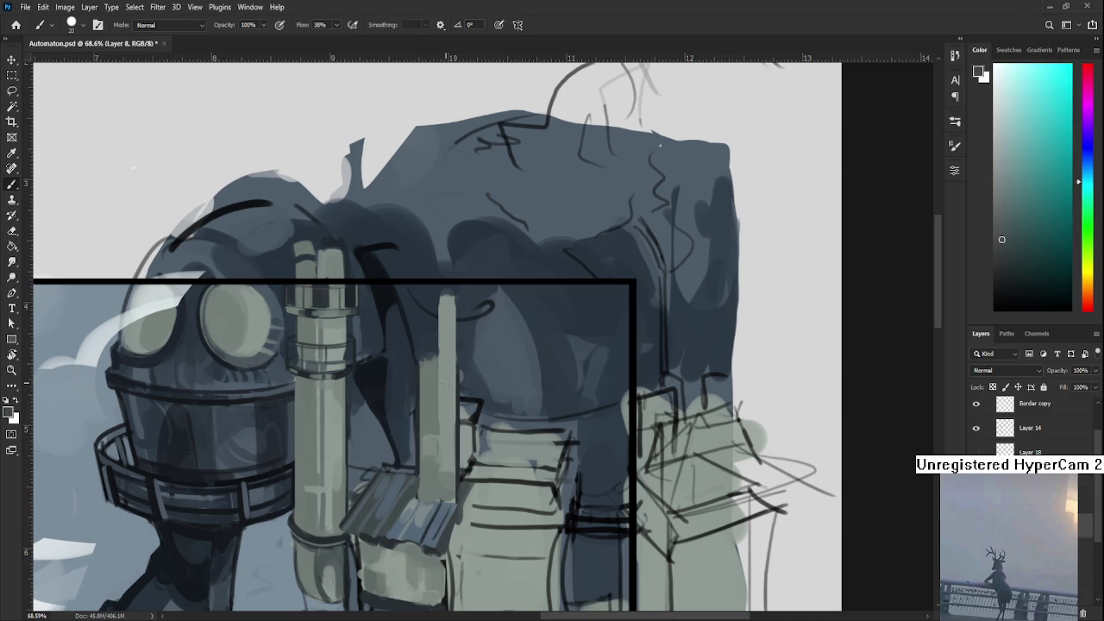
- Sample dark blue beside the pipe and try a fine dark line down it, then undo it
left_click(457, 404, "alt")
left_click_drag(463, 405, 464, 378)
left_click(460, 394, "alt")
left_click(436, 388, "alt")
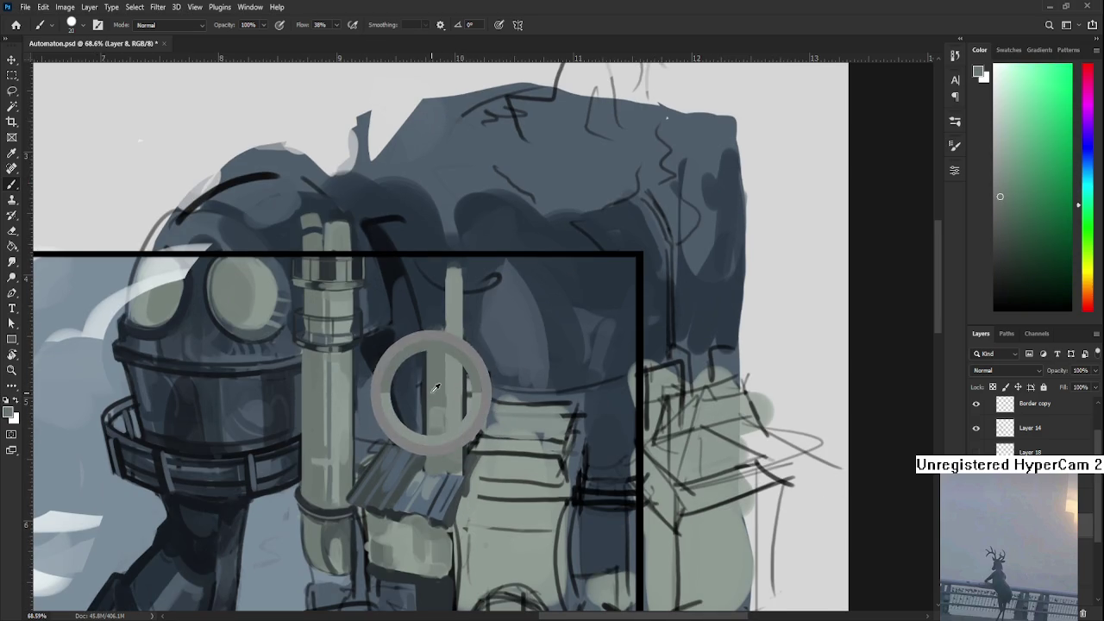
left_click(438, 340, "alt")
left_click(429, 342, "alt")
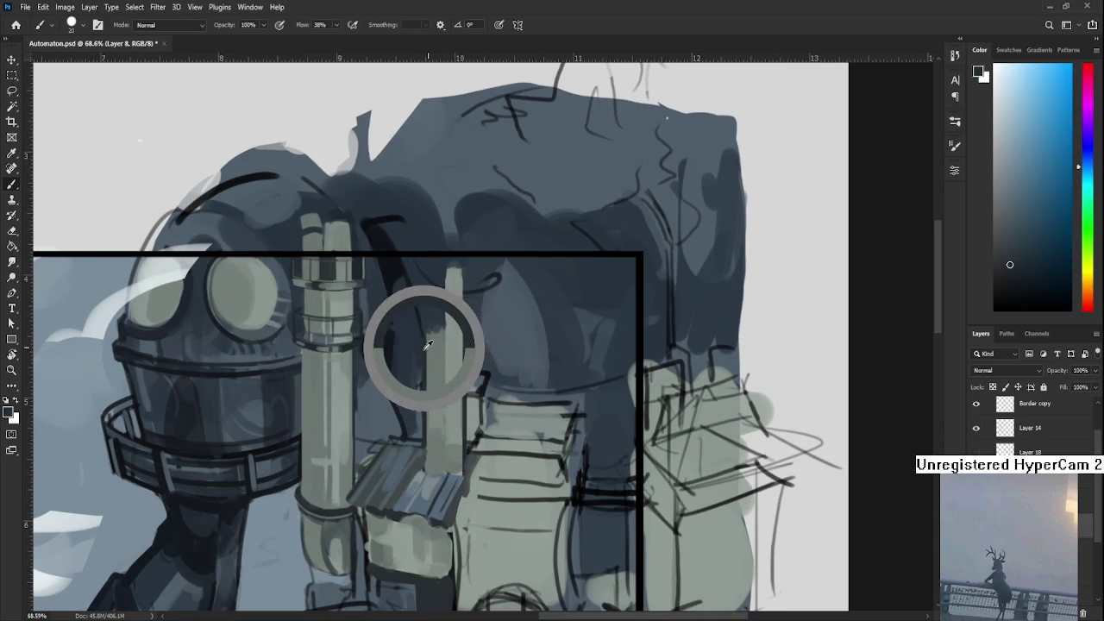
key("bracketleft")
key("bracketleft")
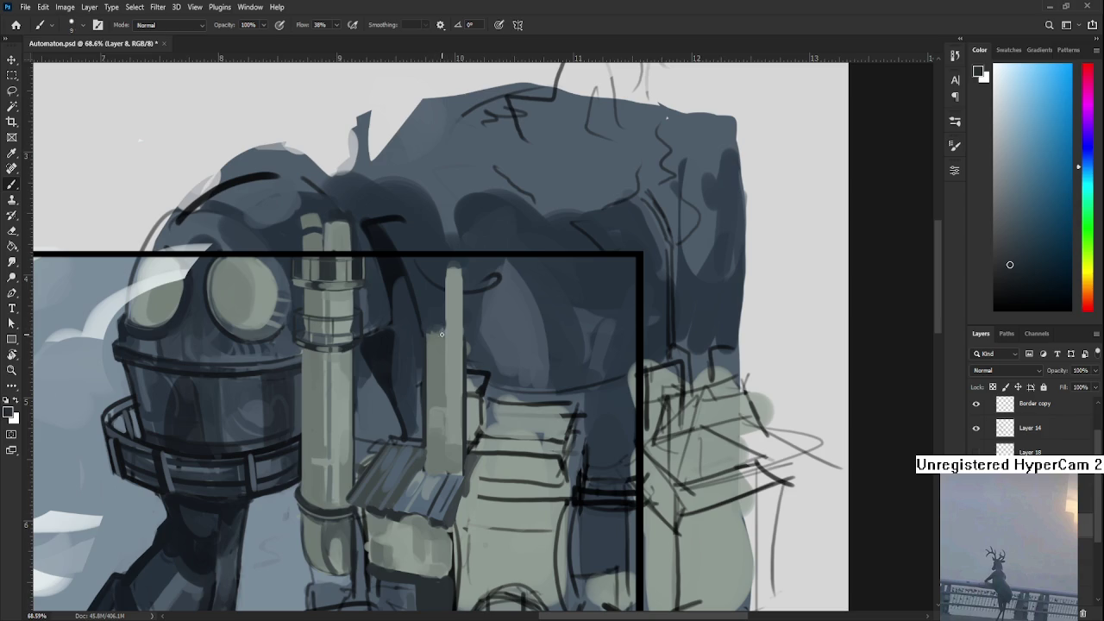
mouse_move(444, 331)
left_mouse_down()
mouse_move(445, 476)
mouse_move(444, 326)
left_mouse_up()
key("ctrl+z")
- Paint a fine pale green-grey highlight along the pipe's left edge
left_click(430, 462, "alt")
left_click(428, 433, "alt")
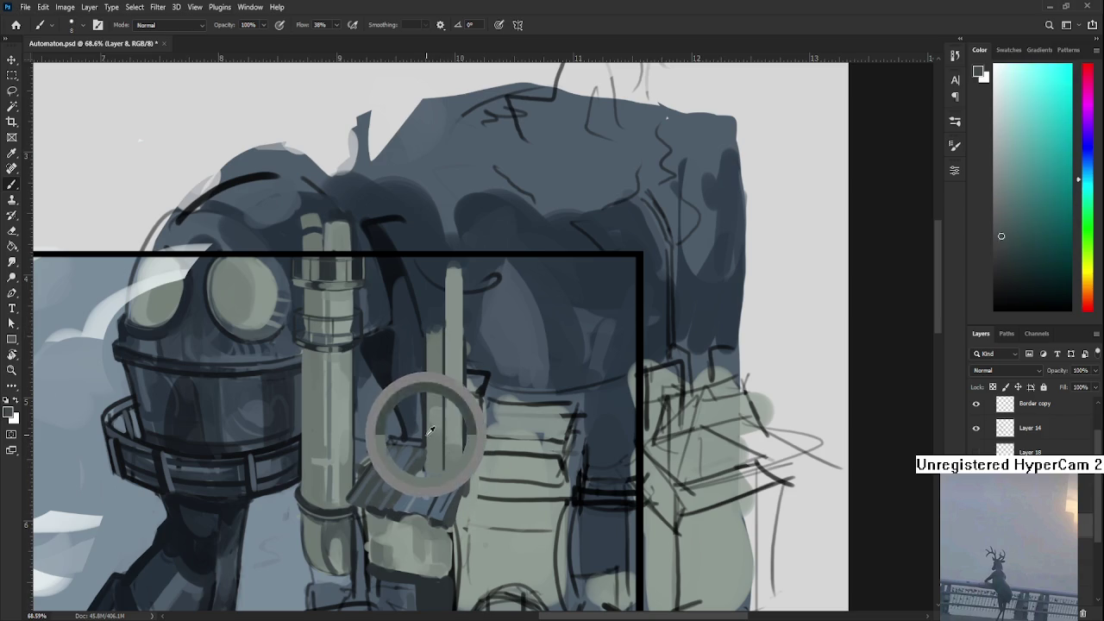
left_click(429, 460, "alt")
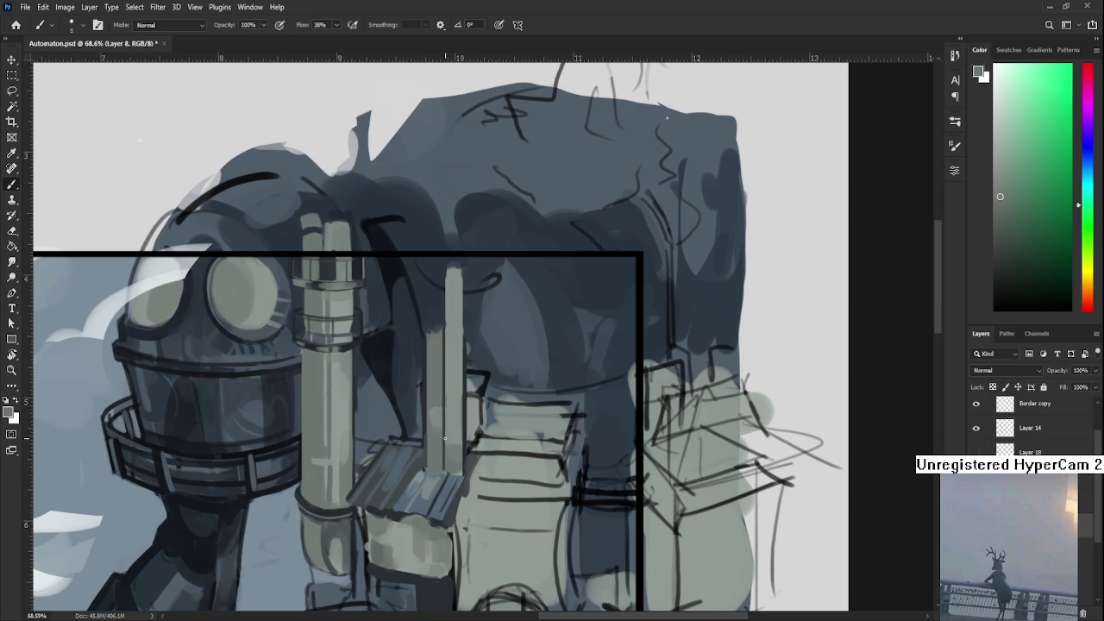
key("bracketright")
key("bracketright")
key("bracketright")
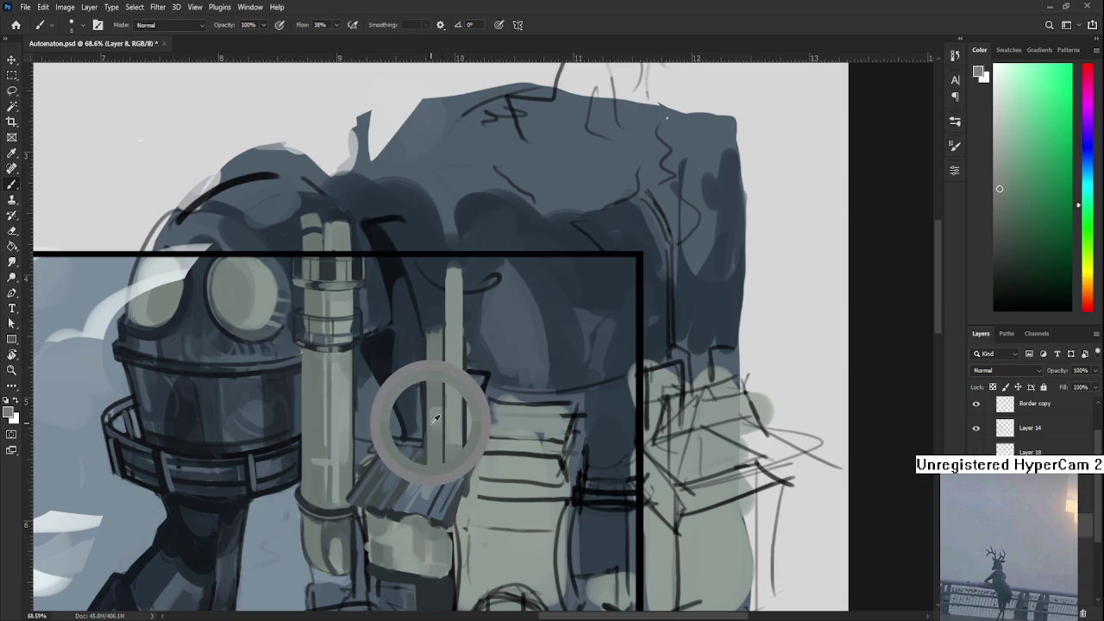
key("bracketright")
key("bracketleft")
key("bracketleft")
key("bracketleft")
key("bracketleft")
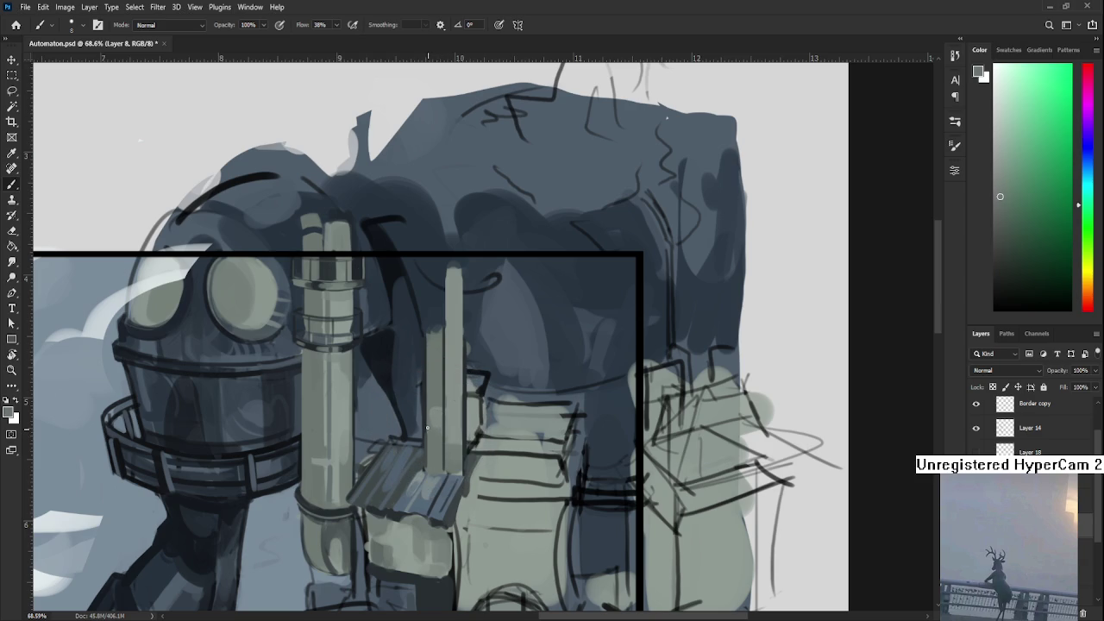
left_click_drag(433, 461, 433, 349)
- Sketch a diamond shape with a small ellipse and inner square above the robot
scroll(430, 333, "up", 5)
mouse_move(308, 316)
left_mouse_down()
mouse_move(339, 358)
mouse_move(358, 356)
left_mouse_up()
mouse_move(421, 274)
left_mouse_down()
mouse_move(413, 309)
mouse_move(382, 318)
mouse_move(388, 295)
left_mouse_up()
mouse_move(324, 322)
left_mouse_down()
mouse_move(354, 307)
mouse_move(324, 325)
mouse_move(352, 324)
left_mouse_up()
mouse_move(228, 344)
left_mouse_down()
mouse_move(349, 367)
mouse_move(291, 423)
mouse_move(390, 367)
mouse_move(320, 373)
left_mouse_up()
- Sketch a tall slanted panel, a mark inside the circle, and an arrow pointing at the panel
mouse_move(233, 302)
left_mouse_down()
mouse_move(235, 435)
mouse_move(301, 360)
mouse_move(235, 434)
left_mouse_up()
mouse_move(335, 392)
left_mouse_down()
mouse_move(338, 407)
mouse_move(369, 356)
mouse_move(359, 385)
mouse_move(373, 385)
left_mouse_up()
key("ctrl+z")
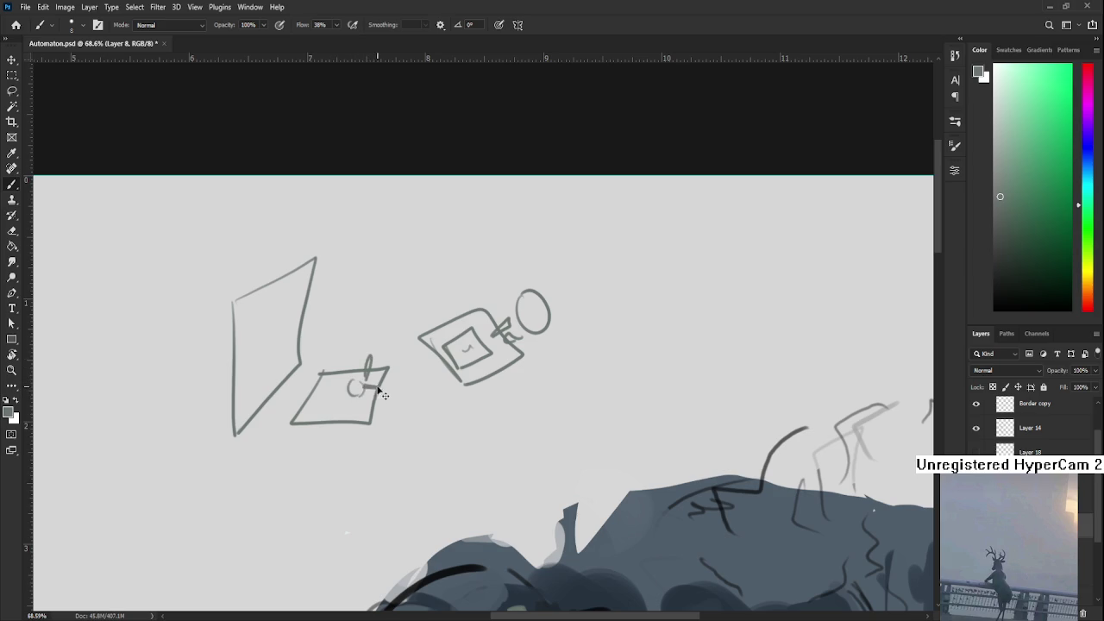
mouse_move(357, 345)
left_mouse_down()
mouse_move(394, 383)
mouse_move(373, 364)
left_mouse_up()
left_click_drag(358, 322, 402, 322)
mouse_move(364, 312)
left_mouse_down()
mouse_move(350, 321)
mouse_move(366, 328)
mouse_move(348, 323)
left_mouse_up()
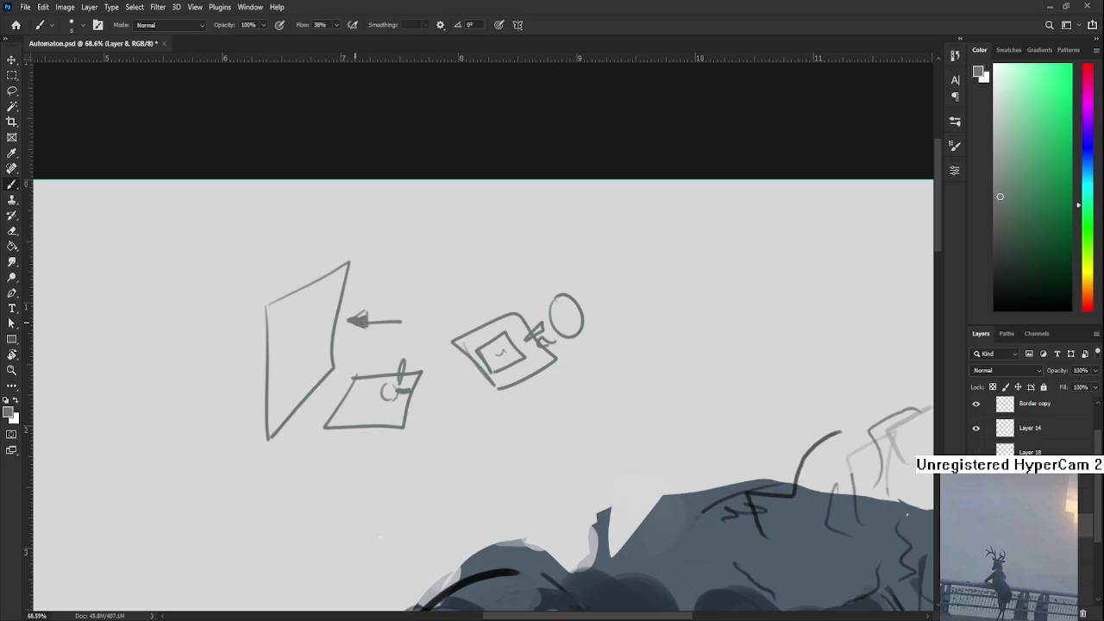
key("l")
scroll(470, 403, "down", 2)
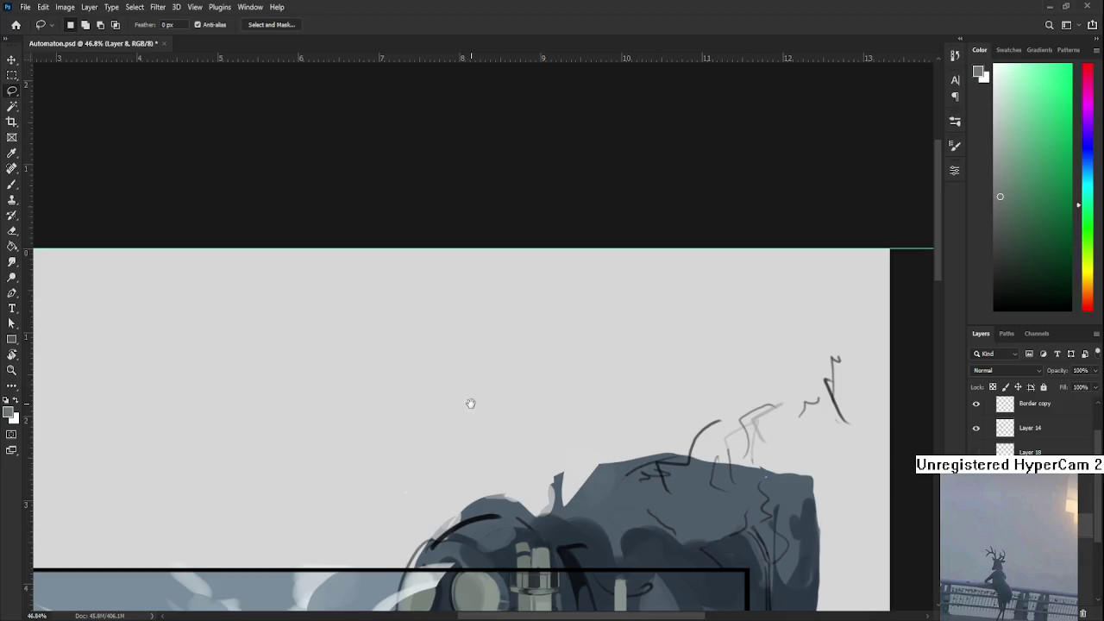
- Zoom out over the canvas and sketch a curved loop and small standing figure near the doodles
left_click_drag(470, 403, 392, 256)
left_click_drag(474, 409, 389, 306)
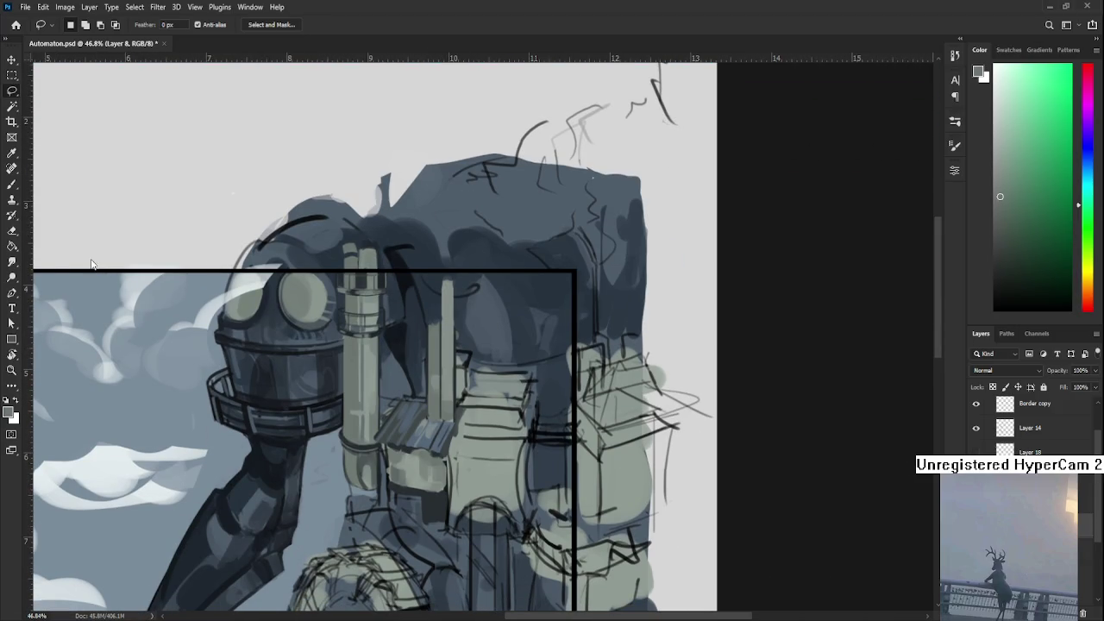
scroll(343, 318, "down", 2)
mouse_move(311, 208)
left_mouse_down()
mouse_move(420, 293)
mouse_move(366, 281)
mouse_move(345, 298)
mouse_move(362, 296)
left_mouse_up()
key("b")
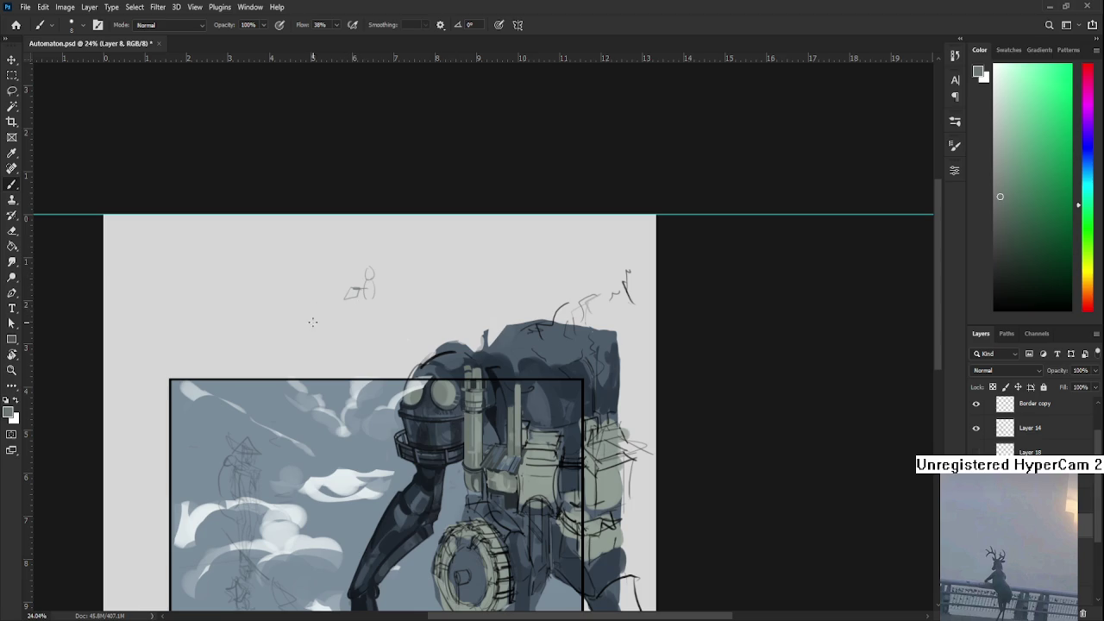
left_click_drag(325, 303, 318, 314)
mouse_move(284, 304)
left_mouse_down()
mouse_move(291, 322)
mouse_move(293, 282)
mouse_move(290, 321)
mouse_move(370, 350)
mouse_move(416, 332)
left_mouse_up()
- Lasso the sketches above the robot, delete them, and deselect
key("l")
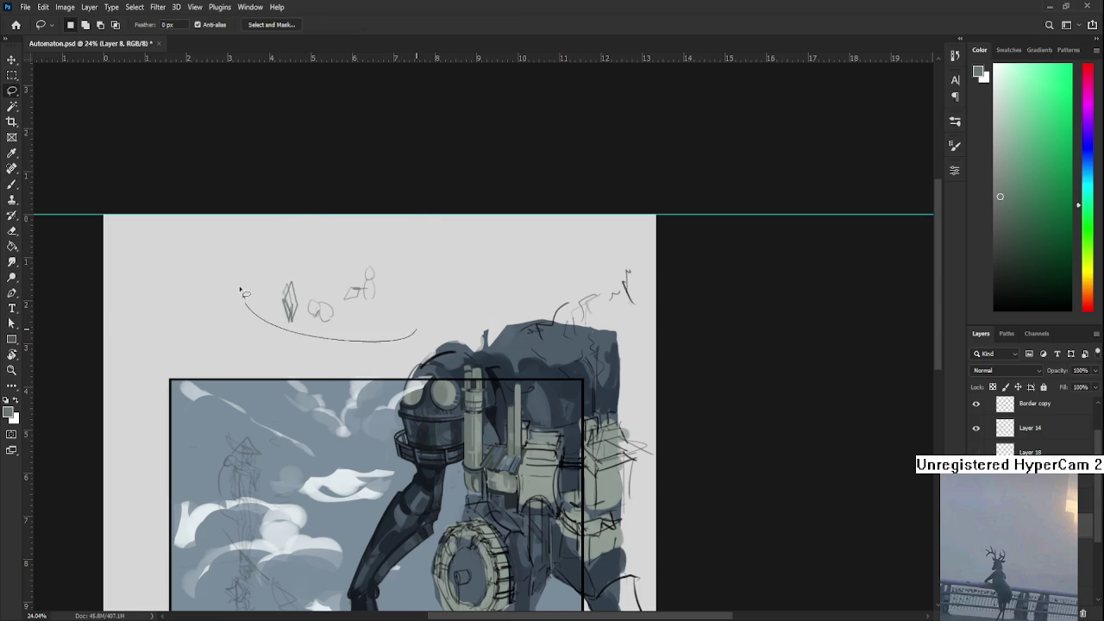
key("Delete")
key("ctrl+d")
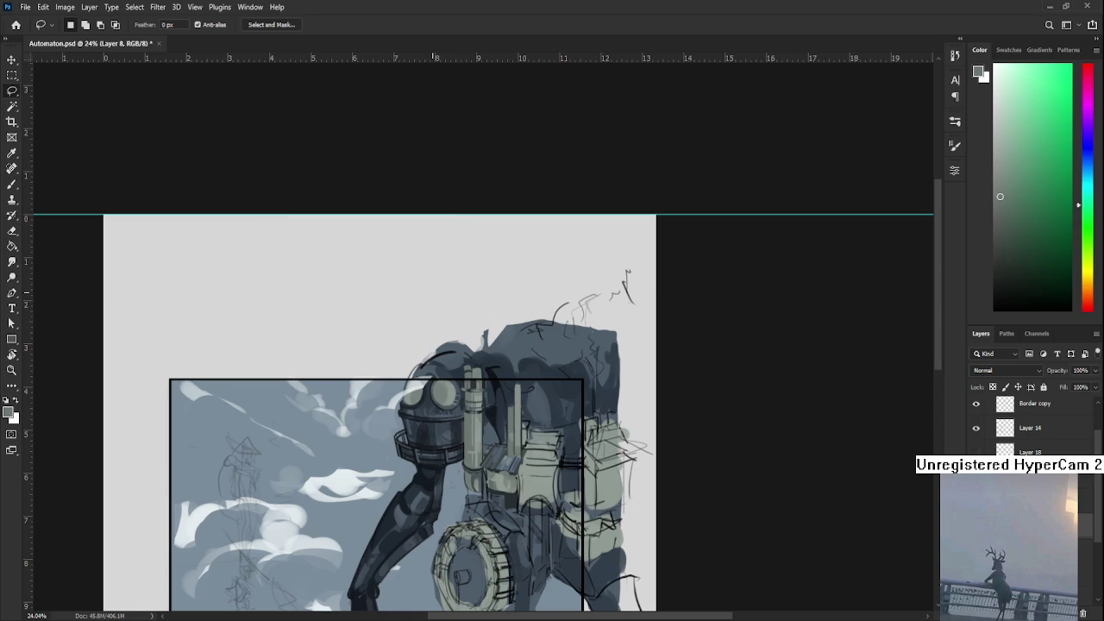
scroll(523, 424, "up", 3)
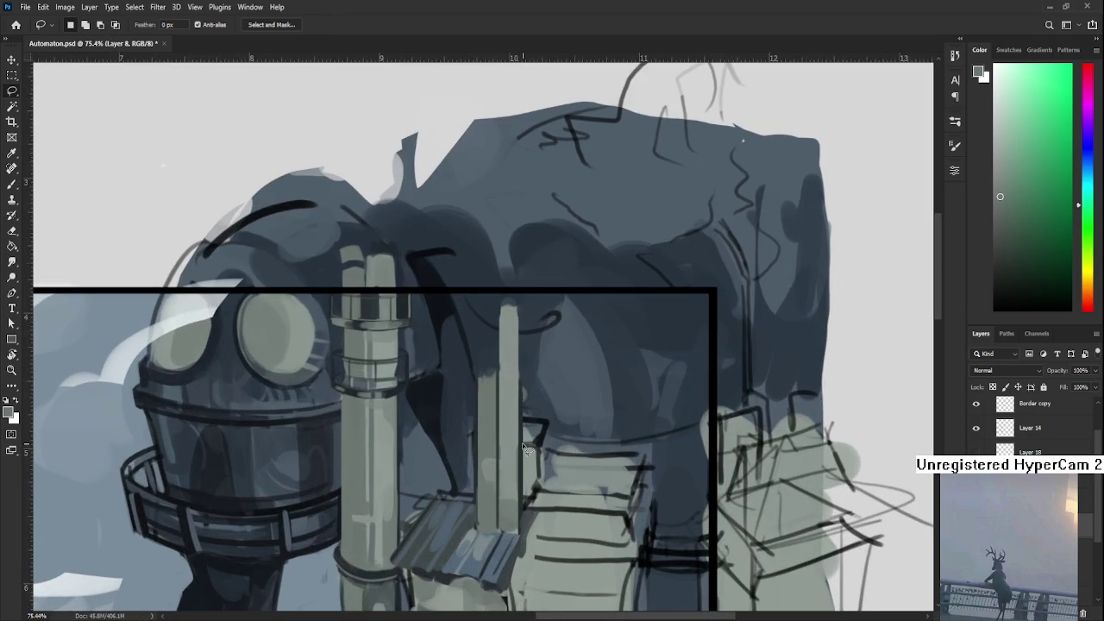
- Enlarge the brush and sample a dark blue-grey from the automaton's body
left_click_drag(443, 422, 422, 344)
key("b")
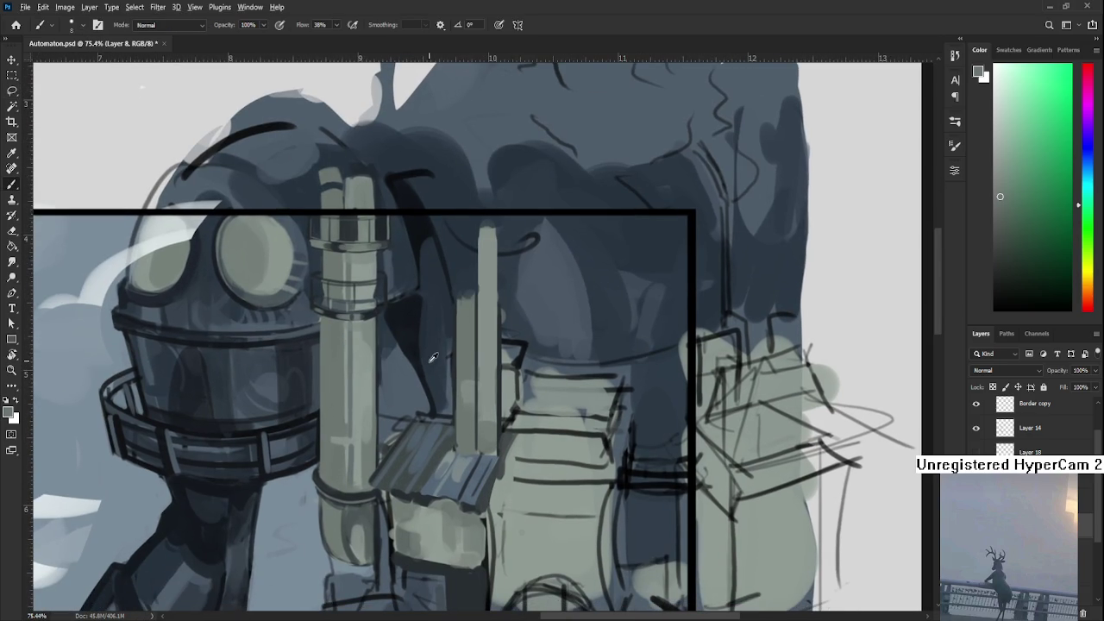
left_click(434, 359, "alt")
mouse_move(442, 377)
left_mouse_down()
mouse_move(473, 409)
mouse_move(462, 372)
left_mouse_up()
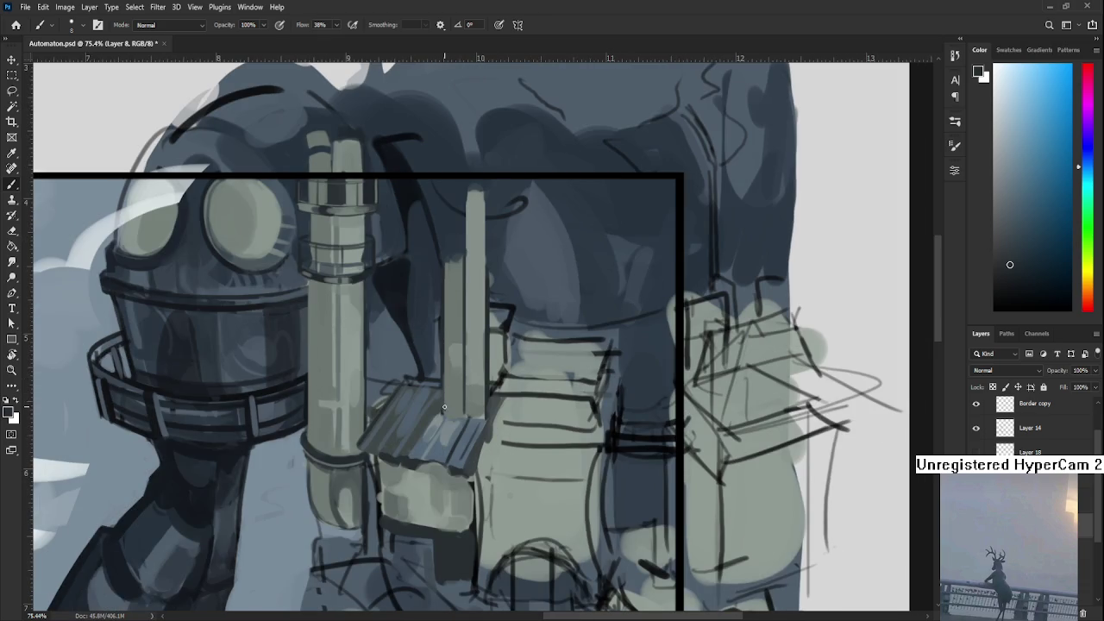
key("bracketright")
key("bracketright")
left_click(445, 392, "alt")
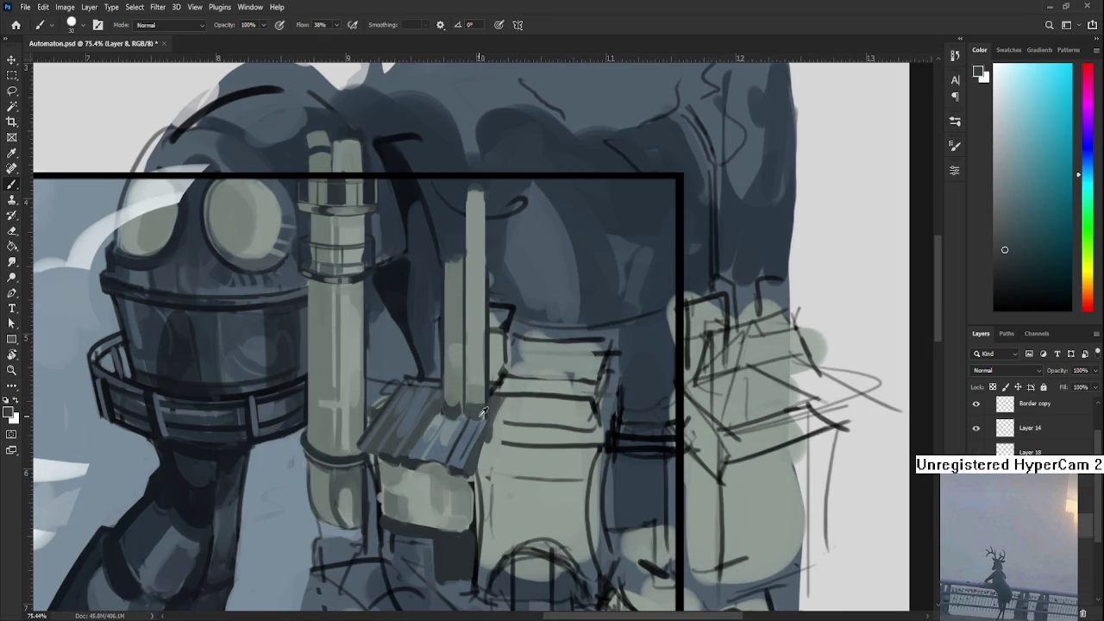
- Sample and fine-tune the pipe's grey-green and dark cyan tones
left_click(480, 405, "alt")
left_click(453, 402, "alt")
left_click(455, 405, "alt")
left_click(461, 408, "alt")
left_click(464, 410, "alt")
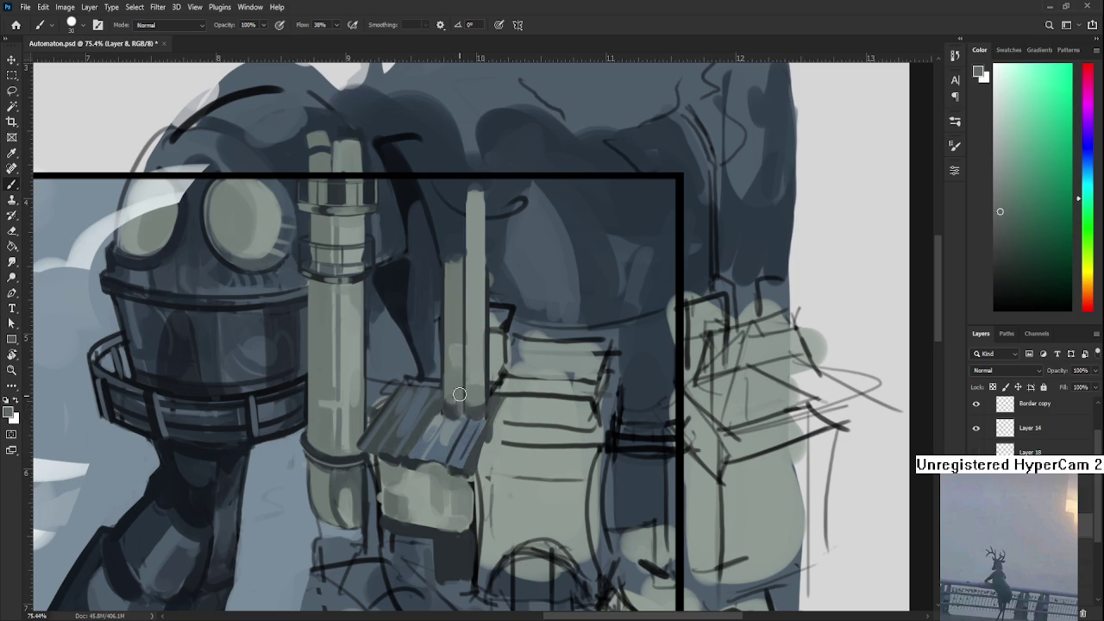
left_click(476, 403, "alt")
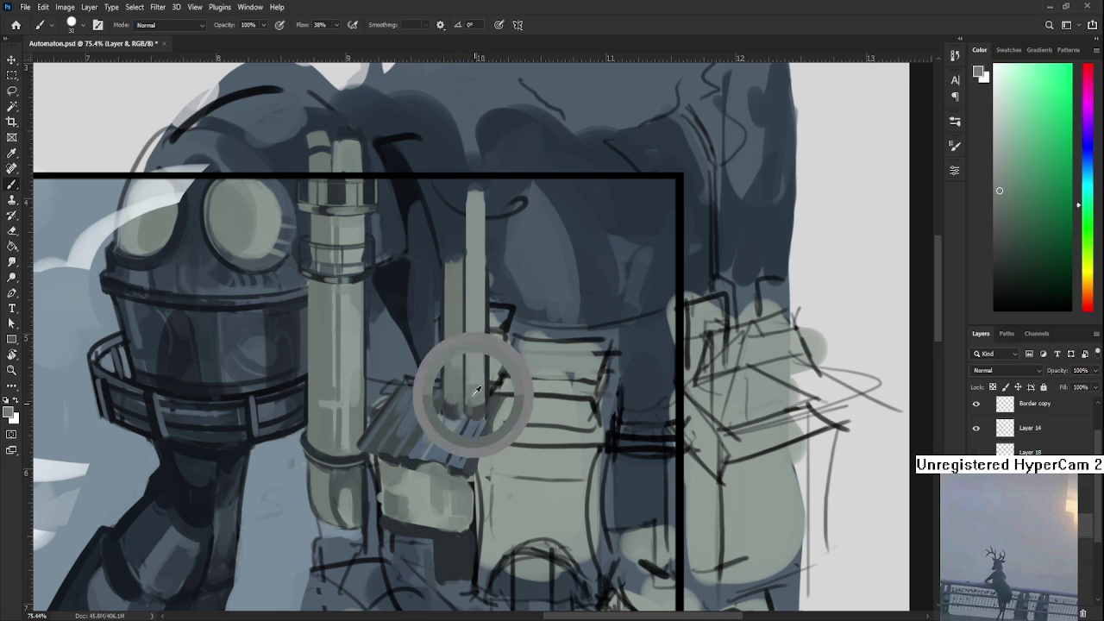
left_click(456, 398, "alt")
left_click(451, 398, "alt")
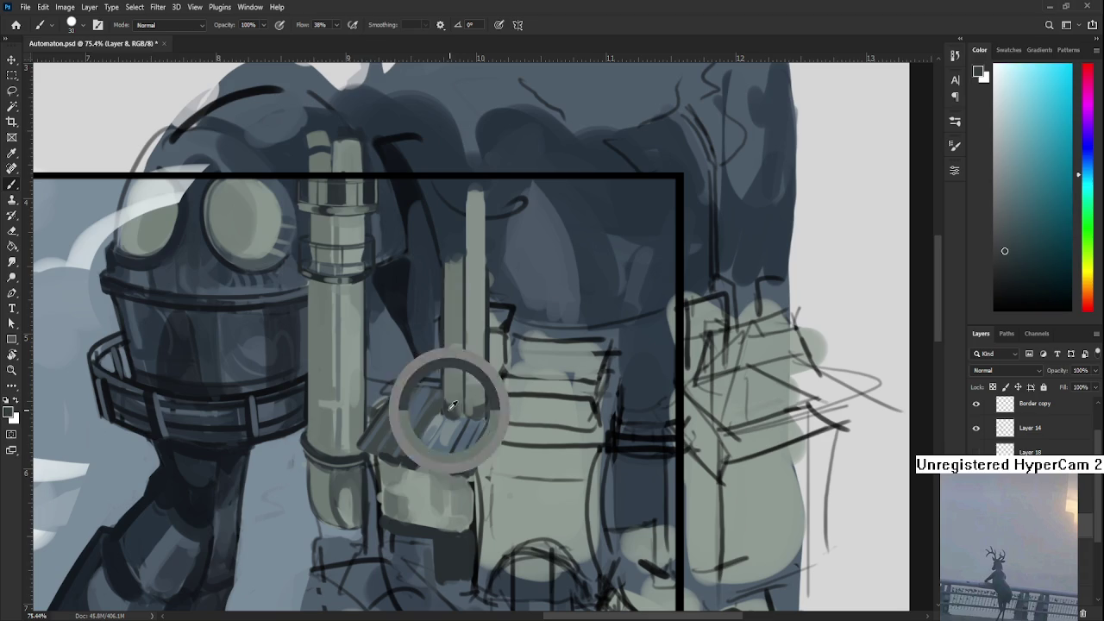
left_click(448, 396, "alt")
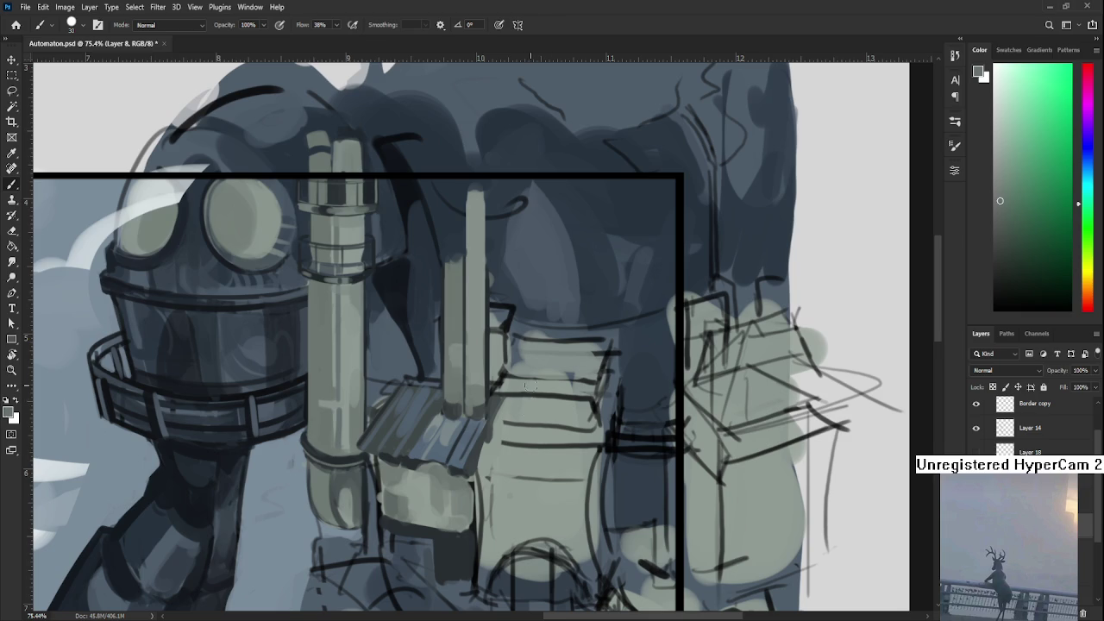
- Paint a second vertical pipe left of the thin one with a bright grey-green edge highlight
left_click_drag(505, 375, 515, 496)
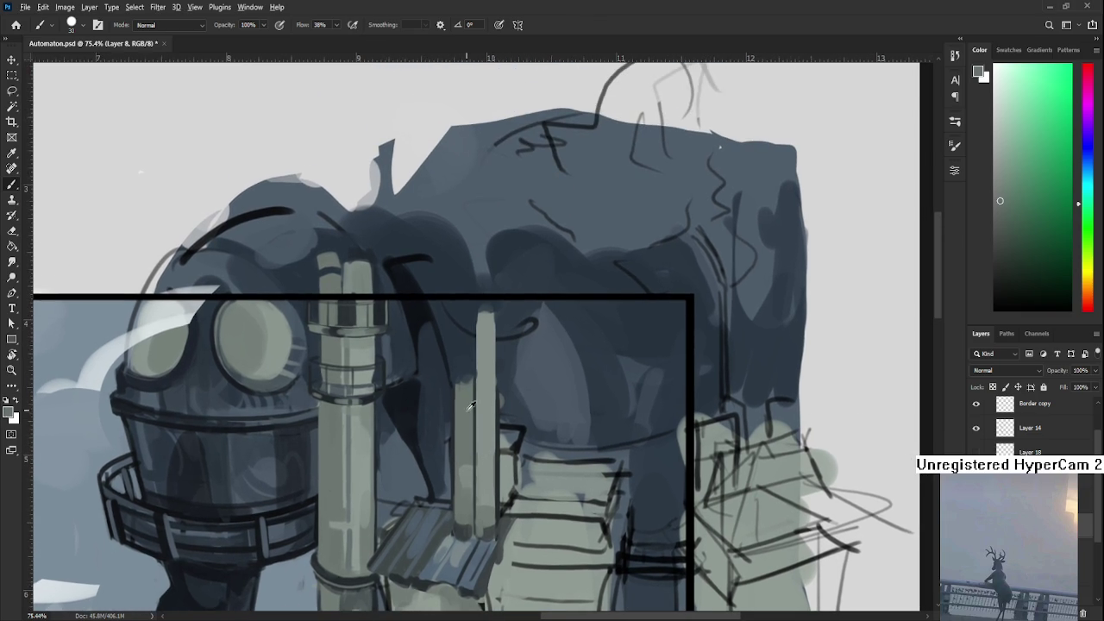
left_click_drag(480, 456, 461, 462)
left_click_drag(465, 379, 465, 522)
left_click(480, 398, "alt")
left_click_drag(476, 328, 476, 410)
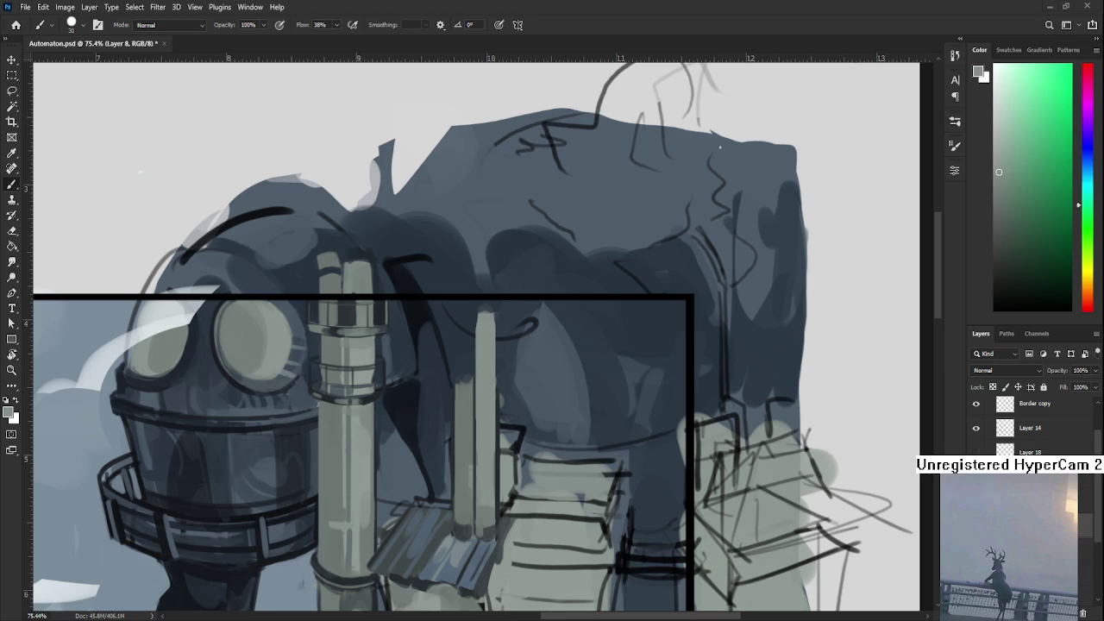
scroll(720, 148, "down", 3)
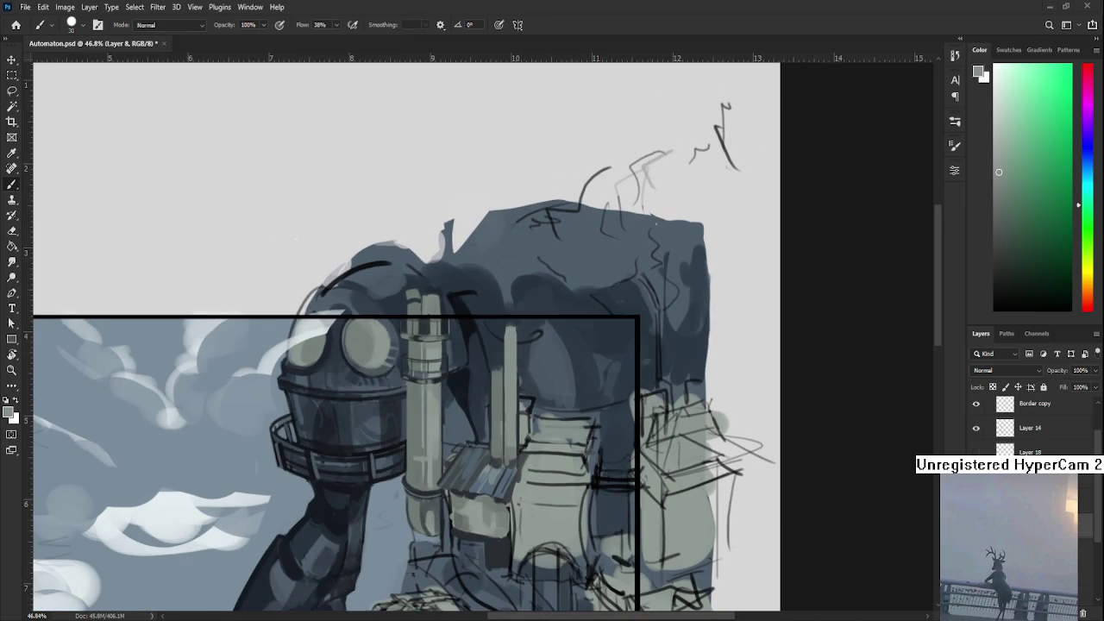
scroll(474, 401, "up", 1)
scroll(448, 423, "up", 1)
scroll(414, 457, "up", 1)
scroll(387, 313, "up", 5)
scroll(465, 391, "left", 3)
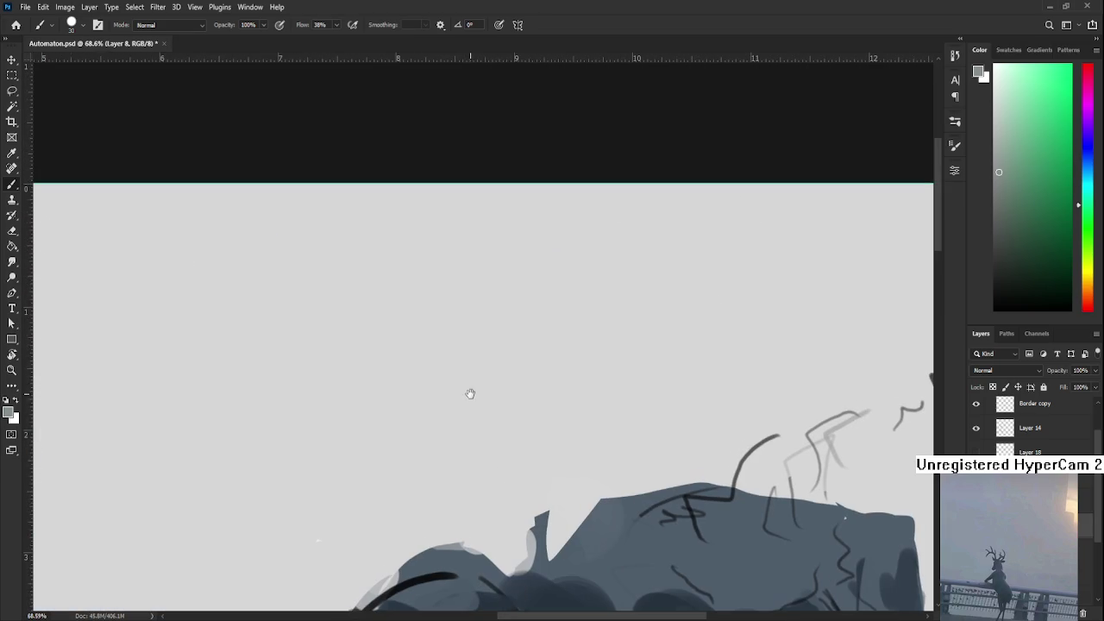
key("bracketleft")
key("bracketleft")
key("bracketleft")
mouse_move(369, 357)
left_mouse_down()
mouse_move(370, 407)
mouse_move(390, 432)
left_mouse_up()
key("ctrl+z")
key("ctrl+z")
mouse_move(421, 404)
left_mouse_down()
mouse_move(430, 417)
mouse_move(397, 427)
left_mouse_up()
mouse_move(369, 379)
left_mouse_down()
mouse_move(370, 405)
mouse_move(386, 421)
left_mouse_up()
key("ctrl+z")
key("ctrl+z")
left_click_drag(321, 343, 343, 417)
mouse_move(321, 343)
left_mouse_down()
mouse_move(405, 319)
mouse_move(421, 397)
left_mouse_up()
mouse_move(421, 406)
left_mouse_down()
mouse_move(345, 432)
mouse_move(362, 441)
mouse_move(419, 392)
left_mouse_up()
mouse_move(324, 358)
left_mouse_down()
mouse_move(397, 314)
mouse_move(324, 366)
mouse_move(402, 330)
mouse_move(324, 344)
mouse_move(379, 392)
mouse_move(370, 378)
mouse_move(352, 418)
left_mouse_up()
key("ctrl+z")
key("ctrl+z")
key("ctrl+z")
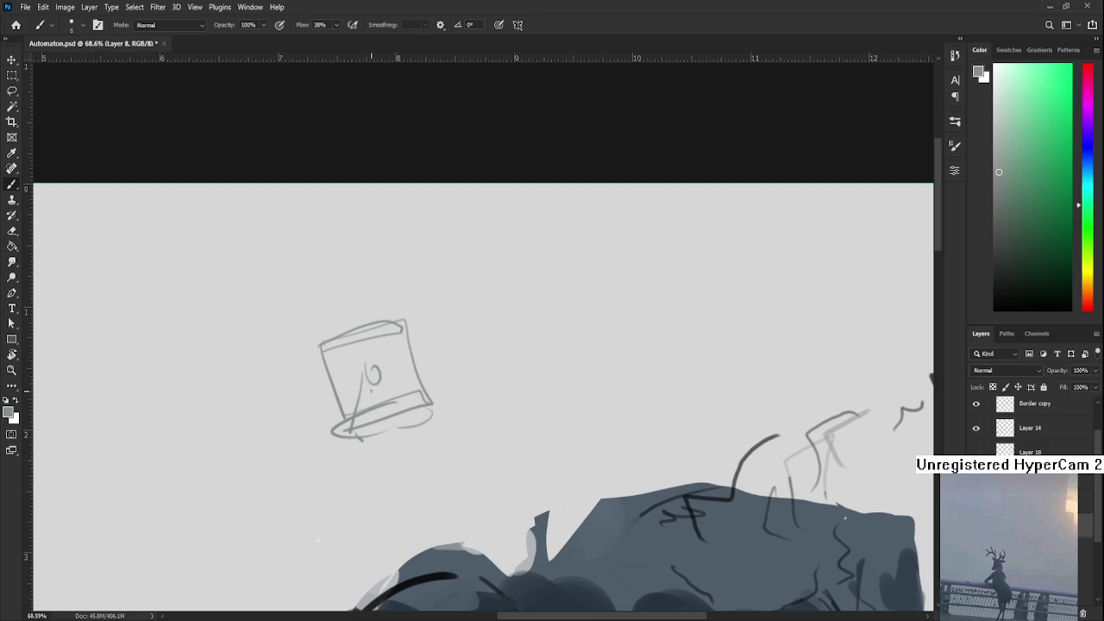
mouse_move(378, 379)
left_mouse_down()
mouse_move(370, 429)
mouse_move(406, 442)
mouse_move(394, 419)
left_mouse_up()
mouse_move(335, 360)
left_mouse_down()
mouse_move(343, 407)
mouse_move(442, 392)
mouse_move(376, 409)
left_mouse_up()
scroll(440, 406, "down", 2)
key("l")
left_click_drag(466, 410, 496, 345)
key("Delete")
key("ctrl+d")
left_click_drag(490, 498, 297, 127)
key("b")
key("bracketright")
key("bracketright")
key("bracketright")
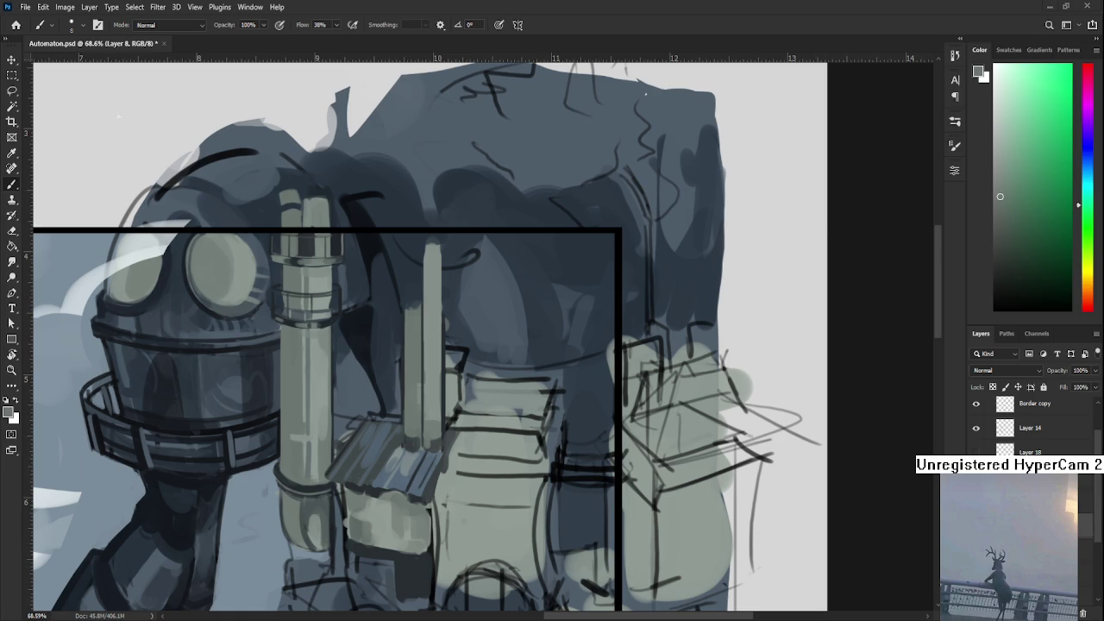
- Sample nearby dark blue-grey tones and paint a pale rounded cap on the thin pipe's top
left_click_drag(394, 400, 422, 474)
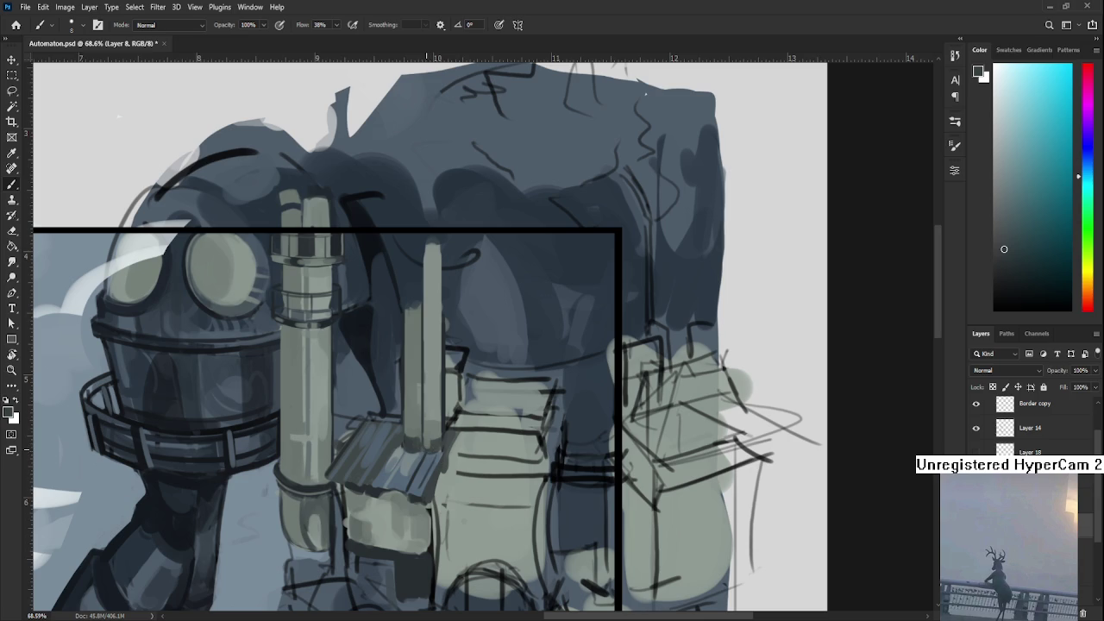
left_click(432, 453, "alt")
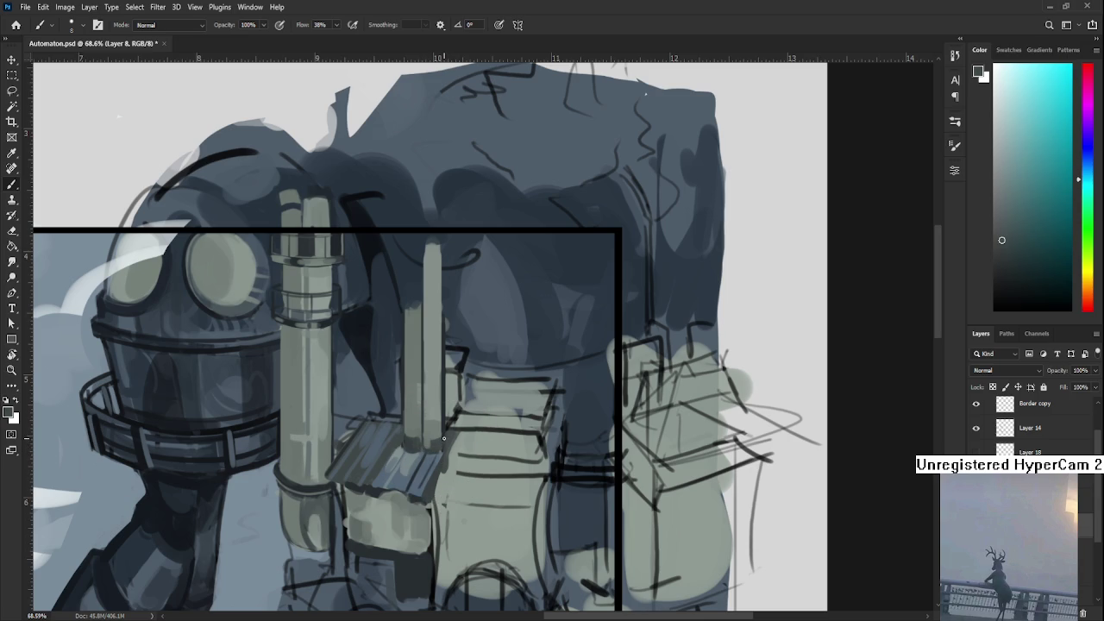
left_click_drag(464, 336, 444, 395)
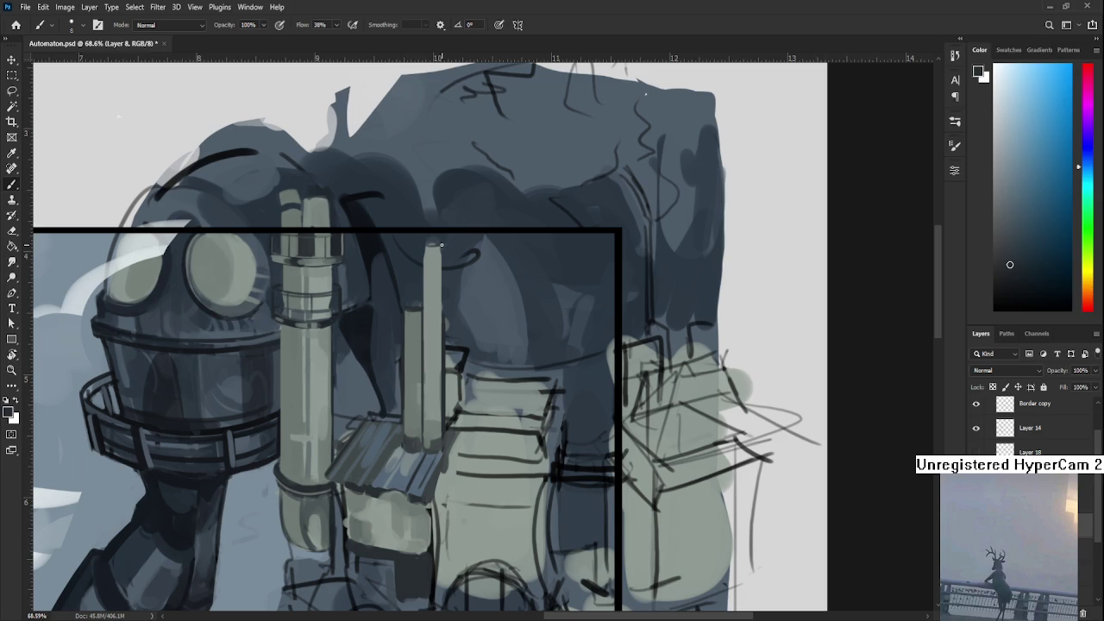
left_click_drag(439, 254, 448, 259)
left_click(388, 429, "alt")
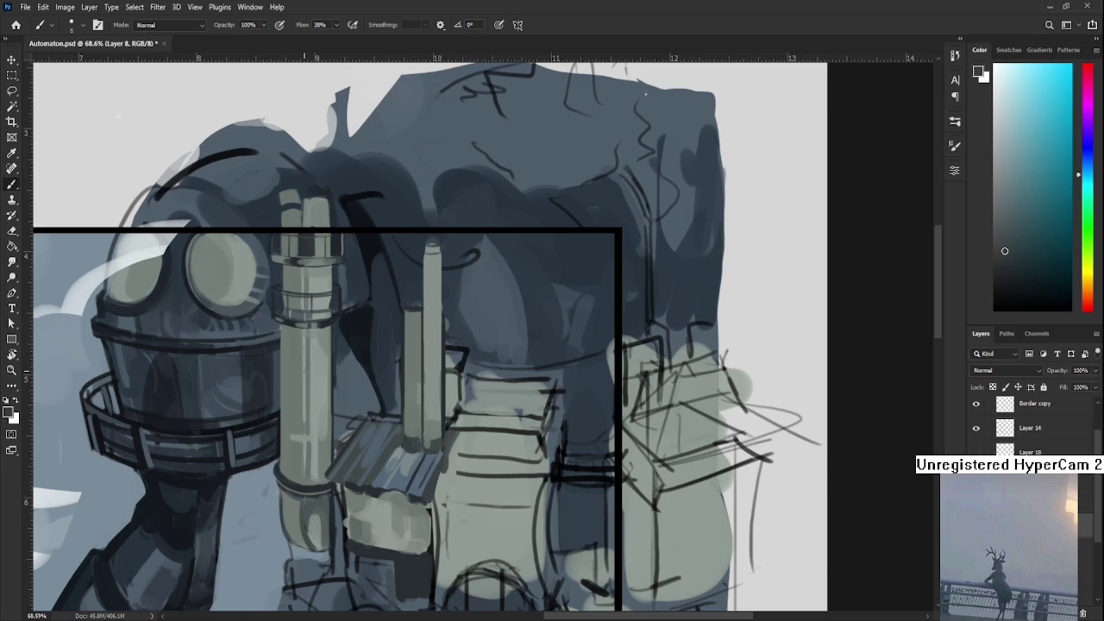
scroll(316, 284, "down", 2)
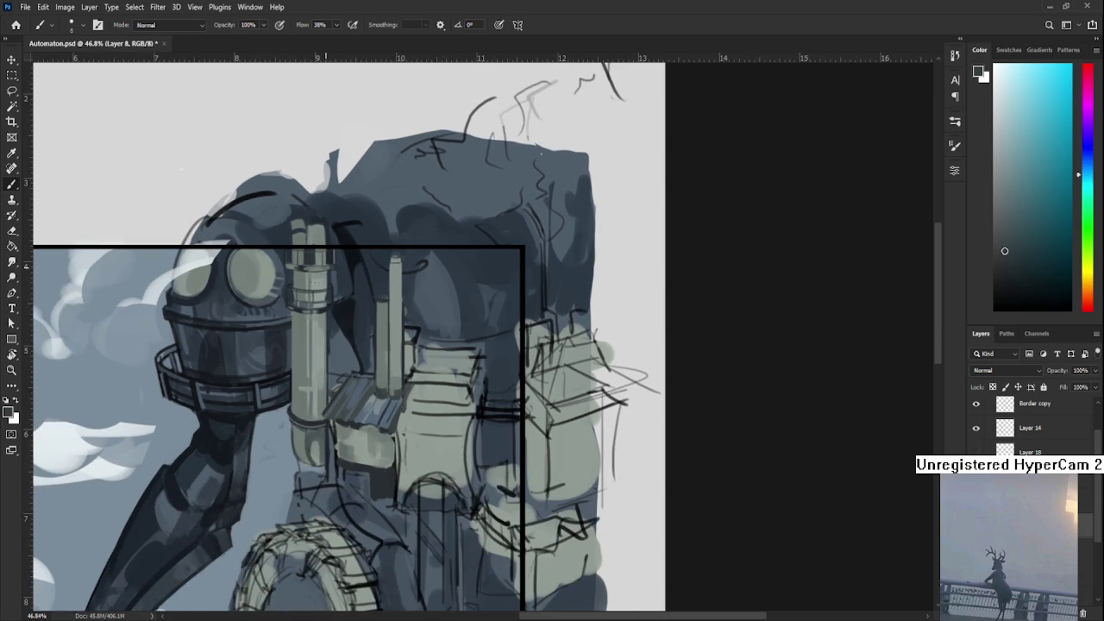
- Enlarge the brush and darken the thin pipe's left half with a sampled shade
scroll(398, 284, "up", 3)
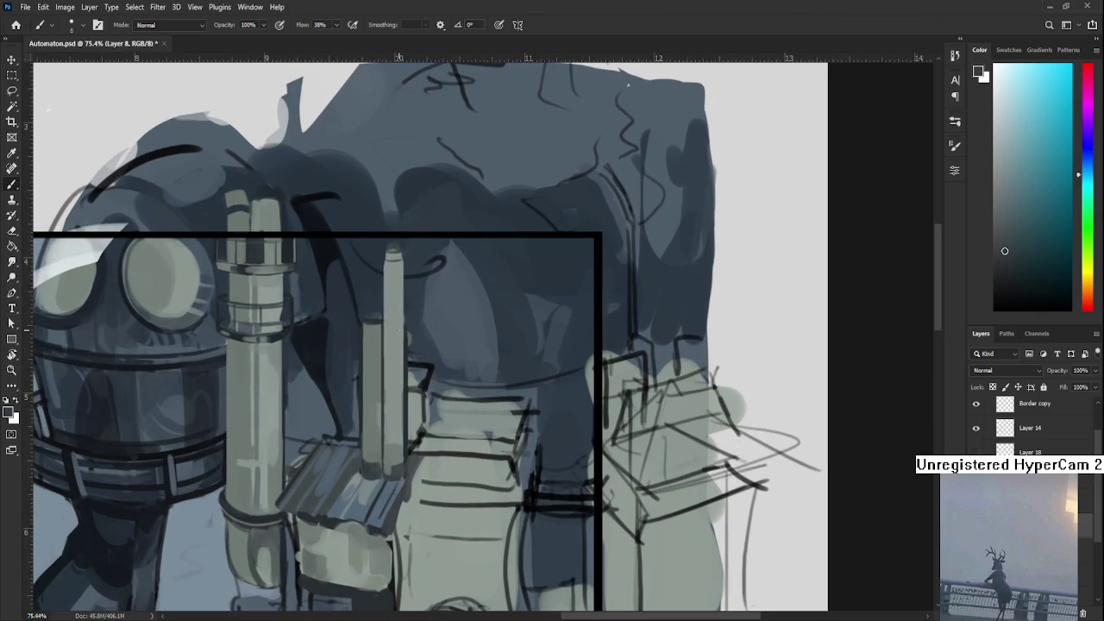
left_click_drag(389, 406, 389, 459)
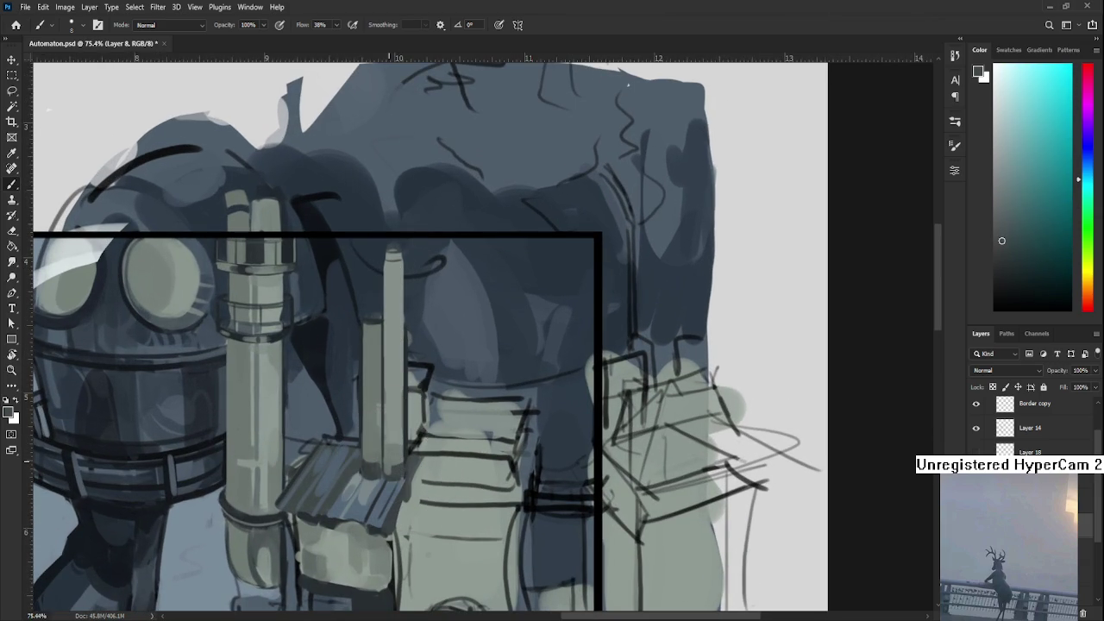
key("bracketright")
left_click(394, 280, "alt")
left_click(391, 258, "alt")
left_click_drag(388, 257, 385, 466)
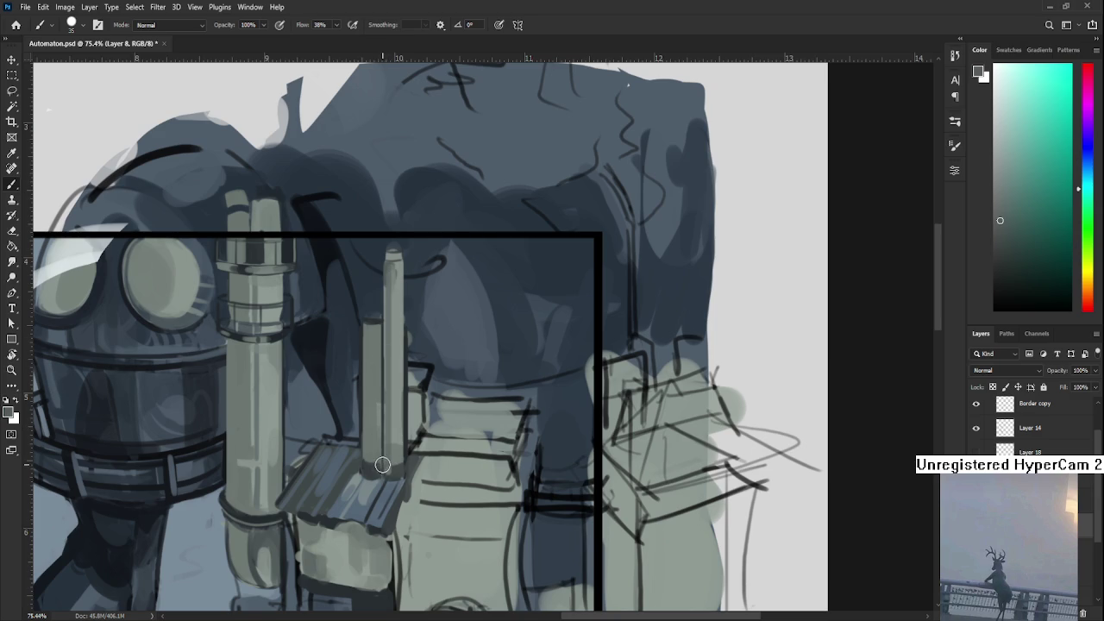
- With a smaller brush, stroke a thin dark line down the pipe's right edge
left_click(395, 285, "alt")
left_click(401, 260, "alt")
key("bracketleft")
key("bracketleft")
left_click_drag(397, 276, 400, 467)
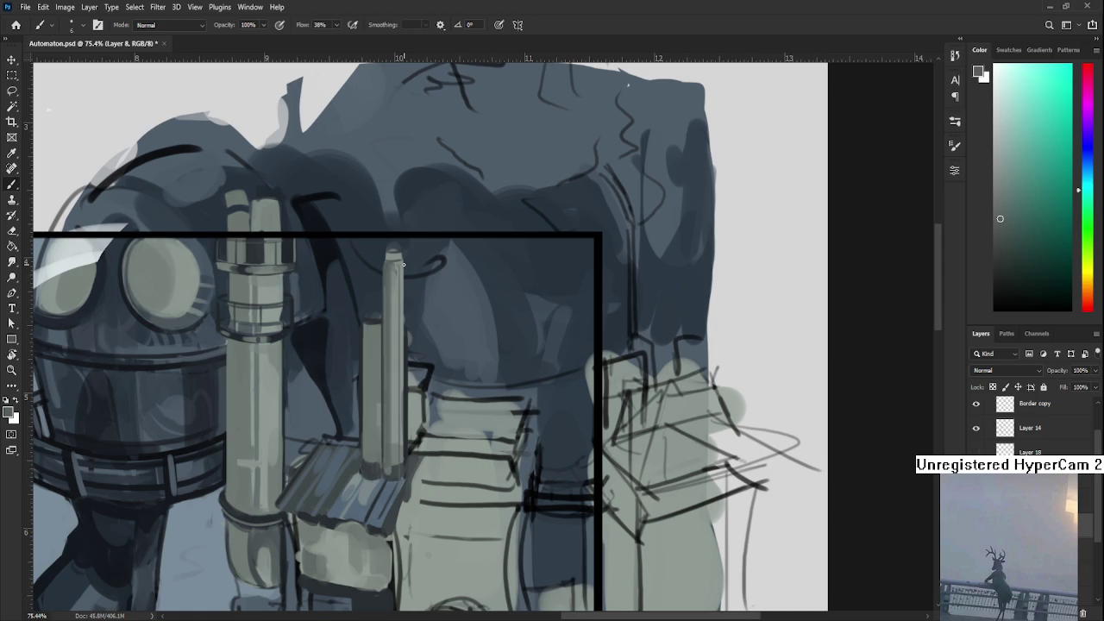
- Resample grey and dark blue-grey tones around the pipe's top
left_click_drag(404, 270, 383, 256)
left_click(386, 253, "alt")
left_click(390, 243, "alt")
left_click(392, 248, "alt")
left_click_drag(409, 377, 417, 353)
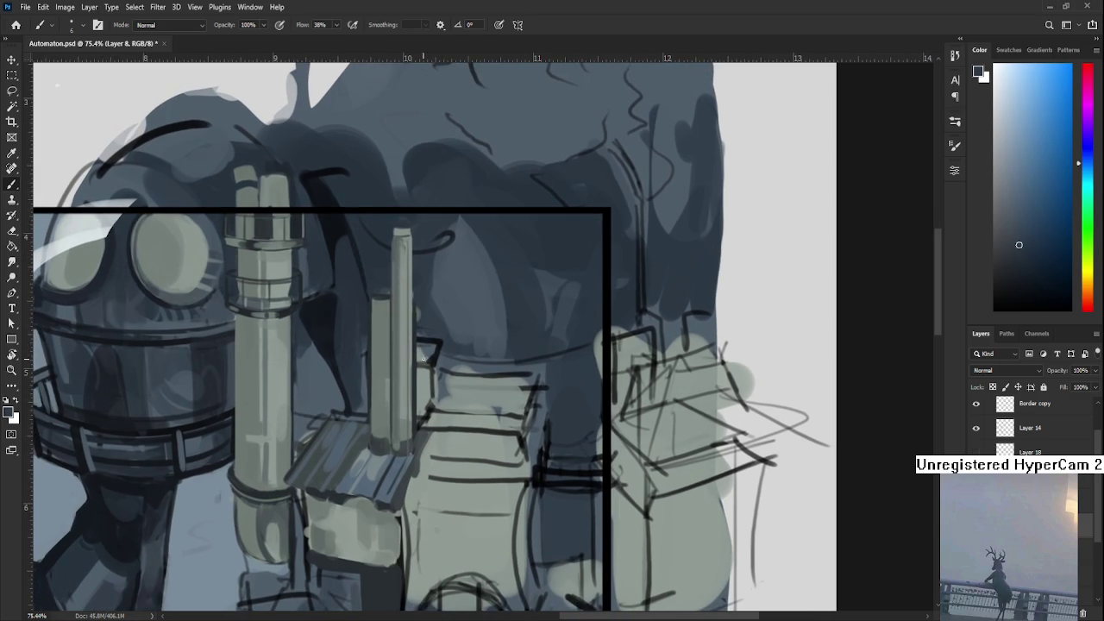
scroll(482, 339, "down", 3)
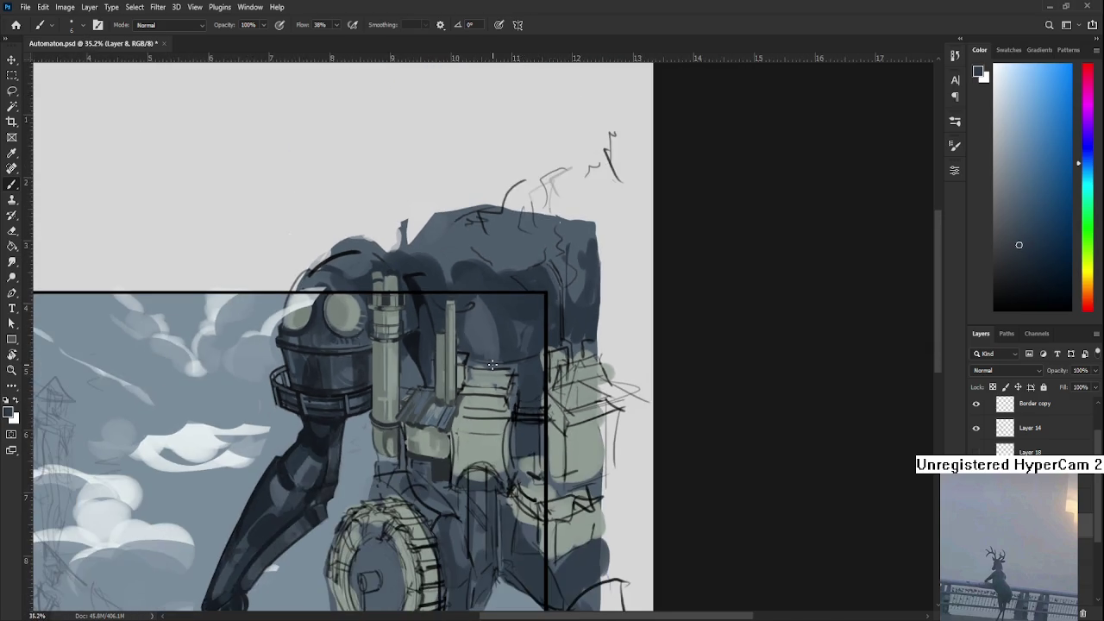
scroll(480, 338, "up", 2)
scroll(478, 338, "down", 4)
scroll(644, 233, "up", 2)
scroll(643, 232, "up", 2)
scroll(517, 267, "up", 2)
scroll(383, 312, "up", 2)
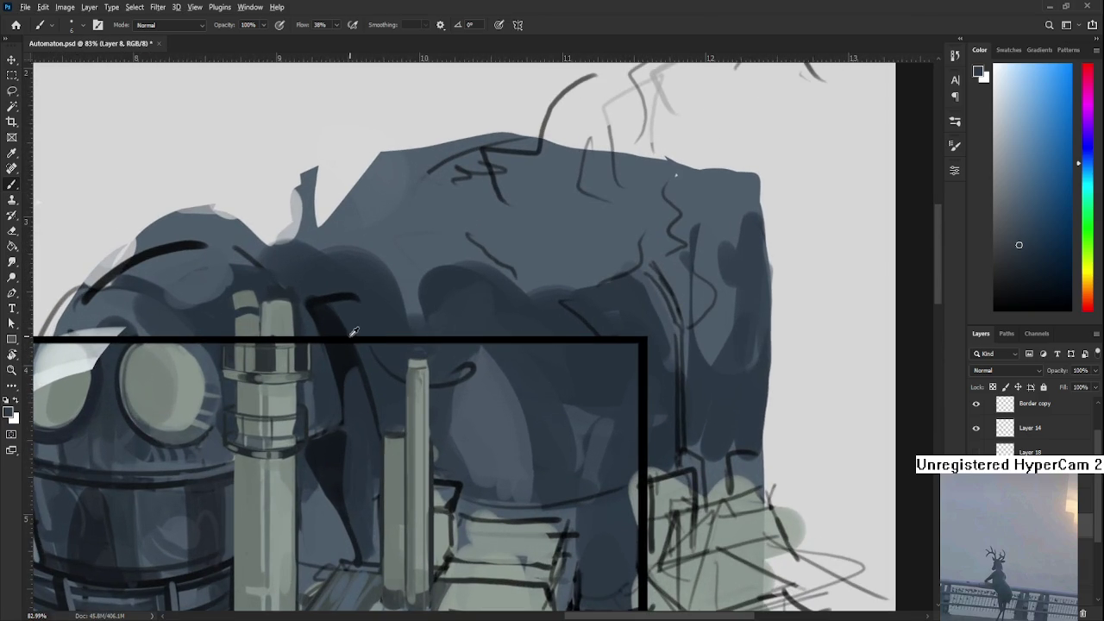
left_click_drag(356, 362, 389, 375, "alt")
- Tilt the view about 34° and paint a dark blue stroke down between the pipes
scroll(397, 477, "down", 2)
scroll(397, 477, "down", 2)
scroll(398, 476, "down", 1)
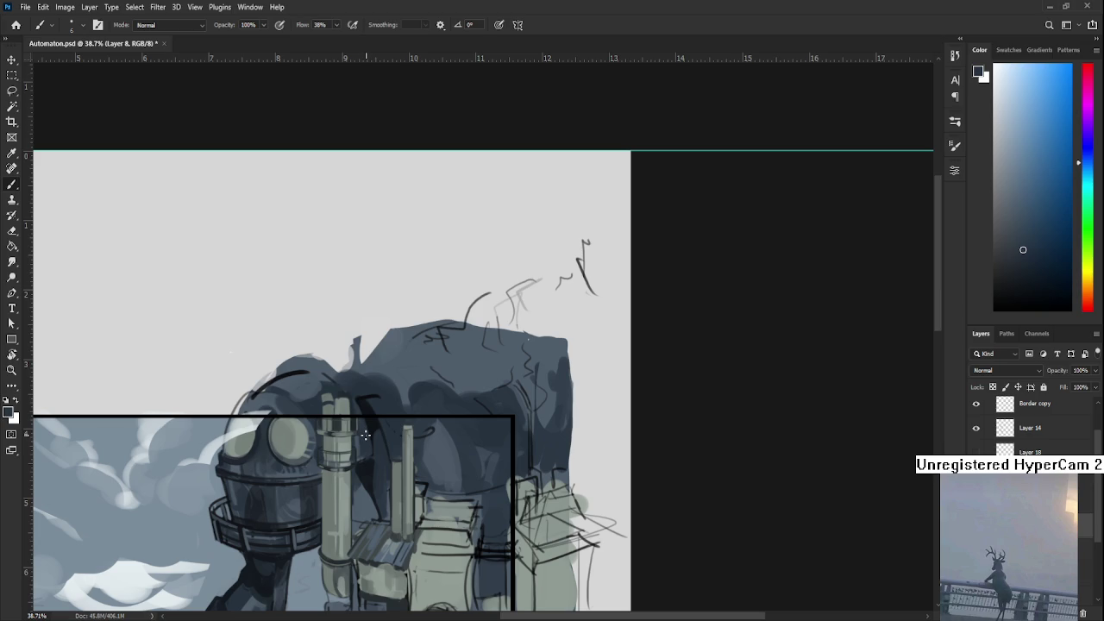
scroll(399, 491, "up", 3)
scroll(392, 490, "up", 3)
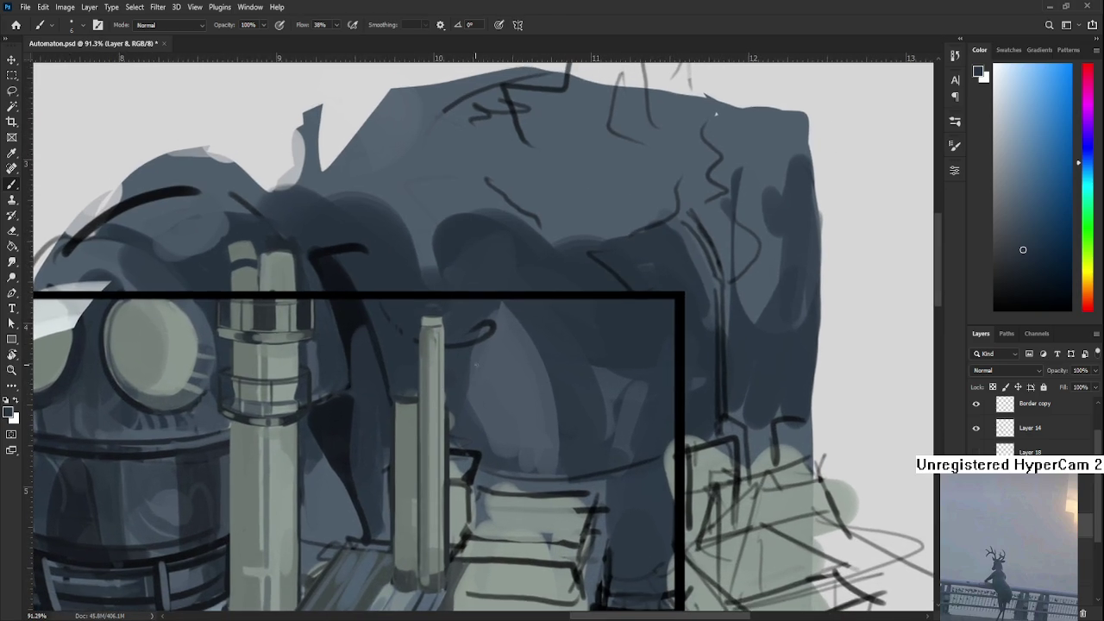
key("r")
mouse_move(443, 375)
left_mouse_down()
mouse_move(432, 473)
mouse_move(386, 377)
left_mouse_up()
left_click(377, 388, "alt")
left_click_drag(356, 419, 343, 464)
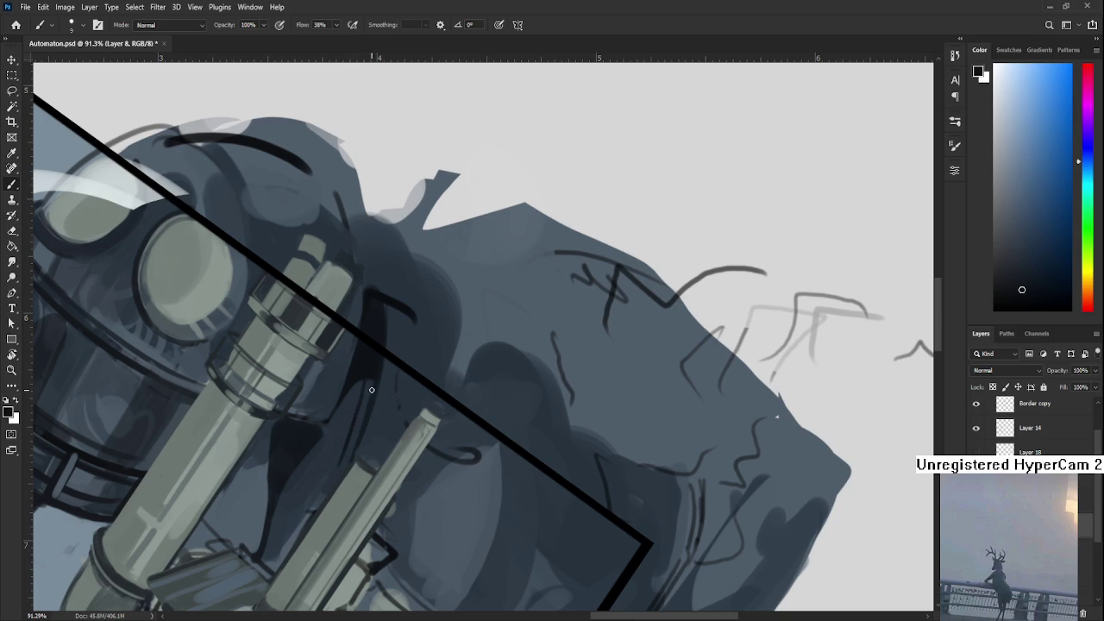
left_click_drag(355, 408, 321, 473)
- Toggle undo/redo to compare the shadow strokes, then rotate the view back
key("ctrl+z")
key("ctrl+shift+z")
key("ctrl+z")
key("ctrl+shift+z")
key("ctrl+z")
key("ctrl+shift+z")
key("ctrl+z")
key("ctrl+shift+z")
key("ctrl+z")
key("ctrl+shift+z")
scroll(365, 388, "down", 2)
scroll(371, 362, "left", 1)
key("ctrl+z")
key("ctrl+shift+z")
key("ctrl+z")
key("ctrl+shift+z")
key("ctrl+z")
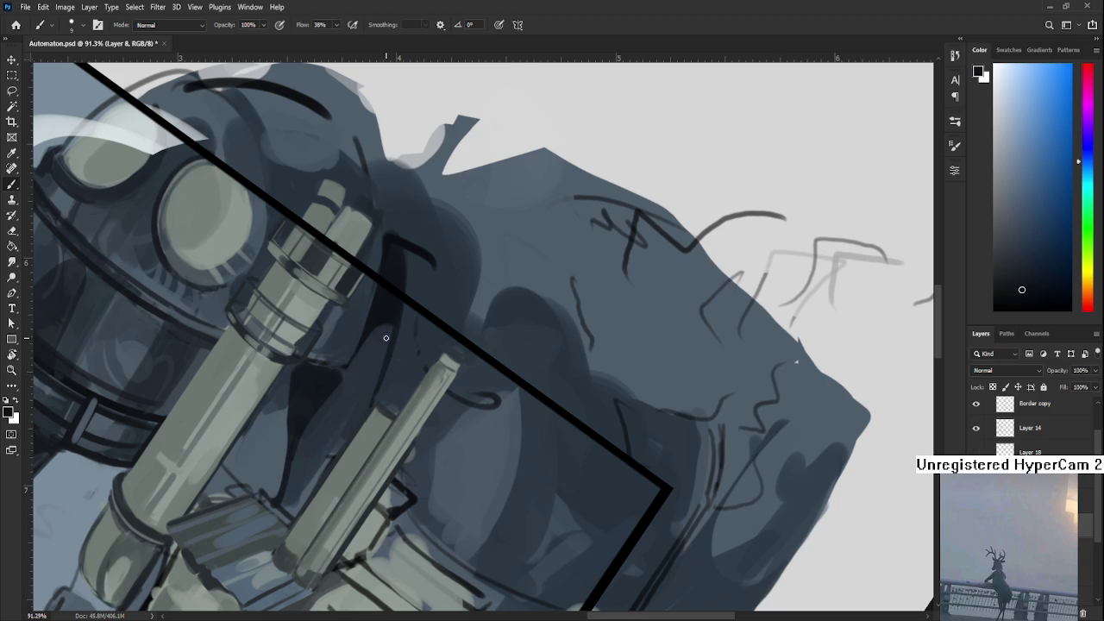
key("r")
mouse_move(386, 339)
left_mouse_down()
mouse_move(450, 445)
mouse_move(476, 451)
mouse_move(512, 419)
left_mouse_up()
- Sample a series of shades from the shadow area below the pipes
key("b")
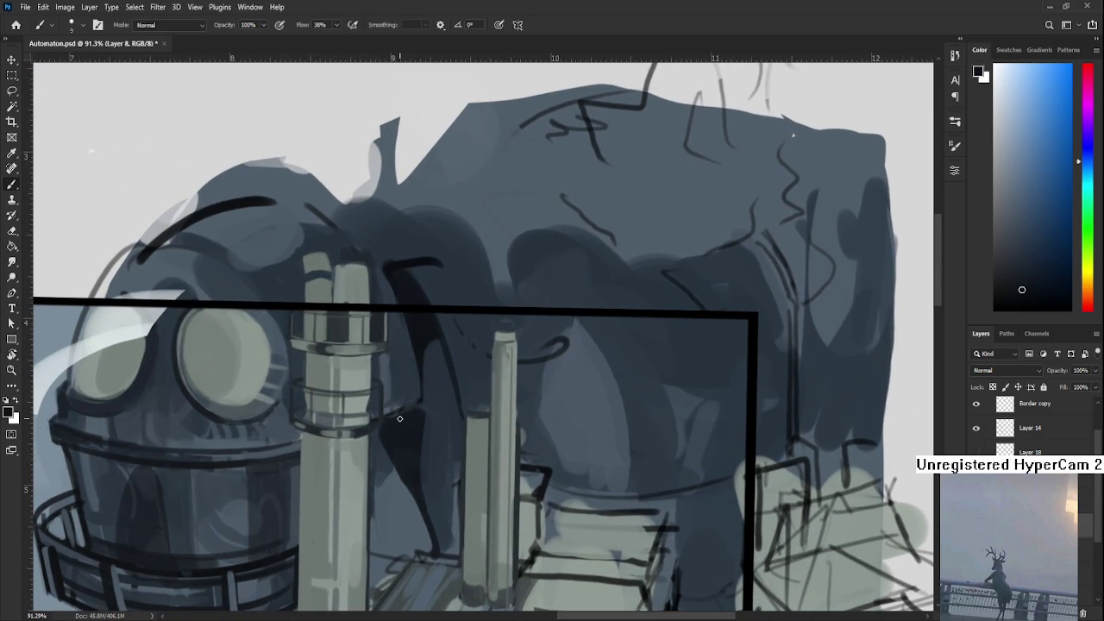
left_click(402, 419, "alt")
left_click(406, 413, "alt")
left_click(398, 404, "alt")
left_click(387, 391, "alt")
left_click(391, 373, "alt")
left_click(431, 395, "alt")
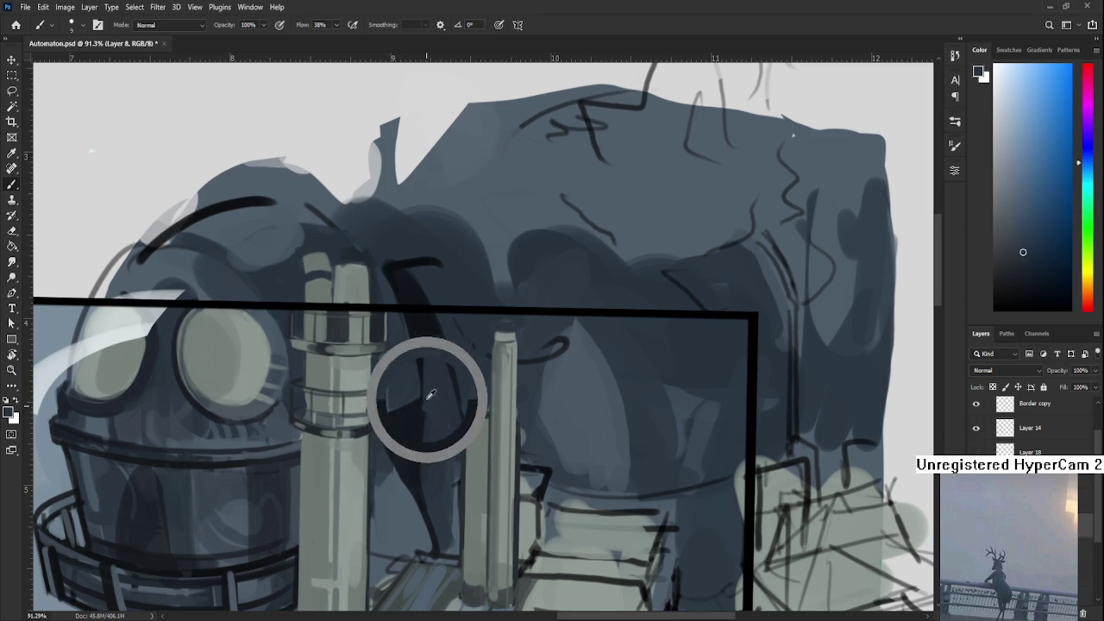
left_click(436, 398, "alt")
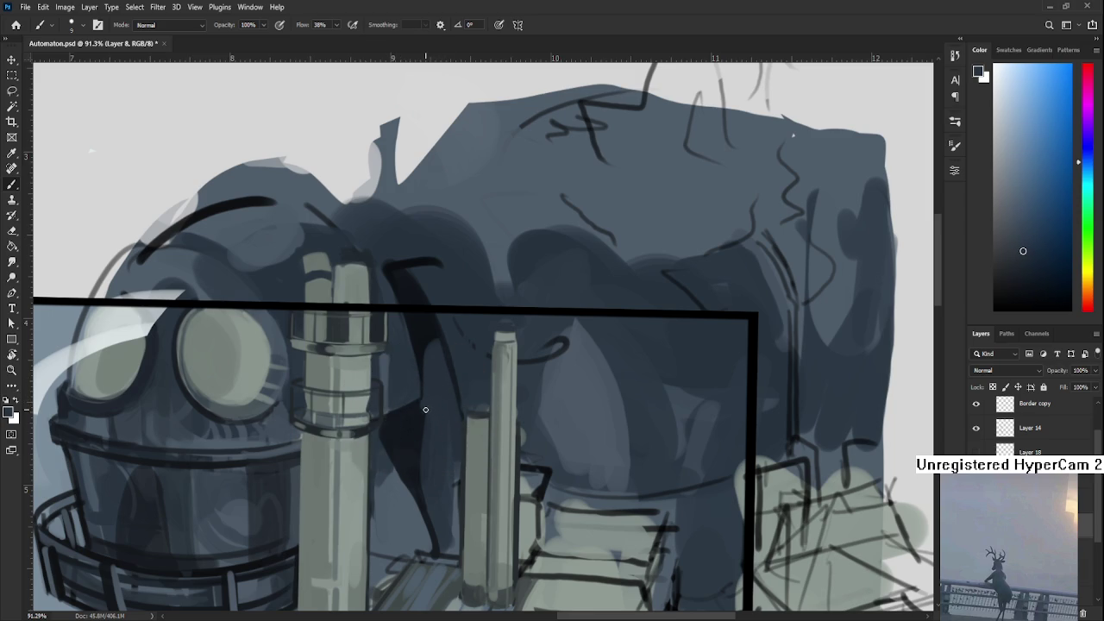
left_click(429, 397, "alt")
left_click(422, 404, "alt")
left_click(424, 398, "alt")
left_click(425, 404, "alt")
left_click(428, 388, "alt")
- Settle on a dark blue-grey sampled from the shadows between the pipes
left_click(419, 343, "alt")
left_click(433, 334, "alt")
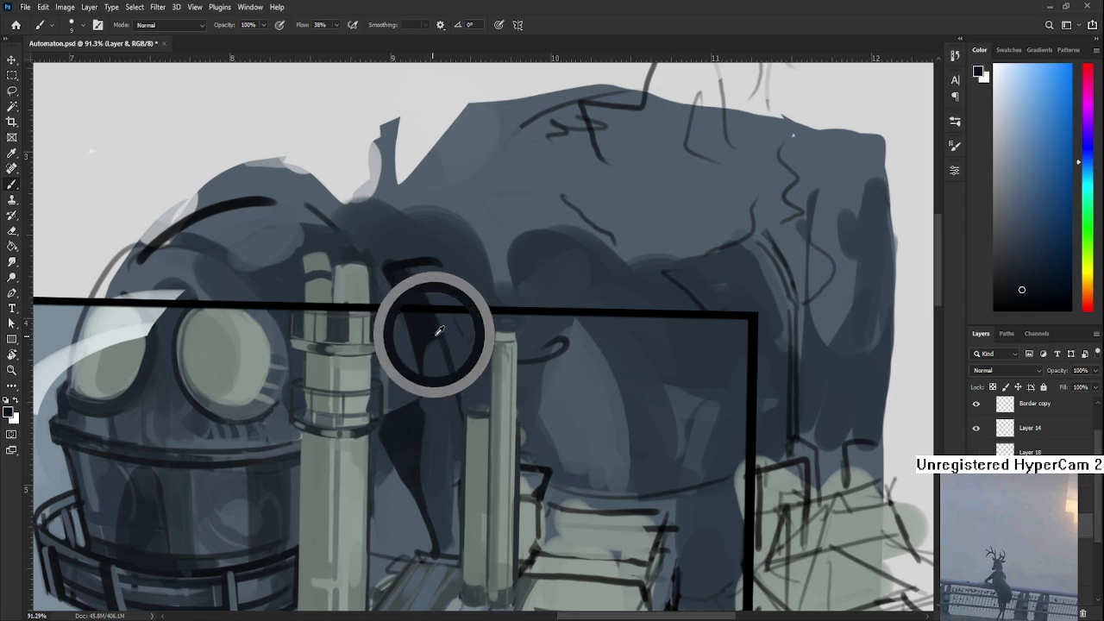
left_click(436, 355, "alt")
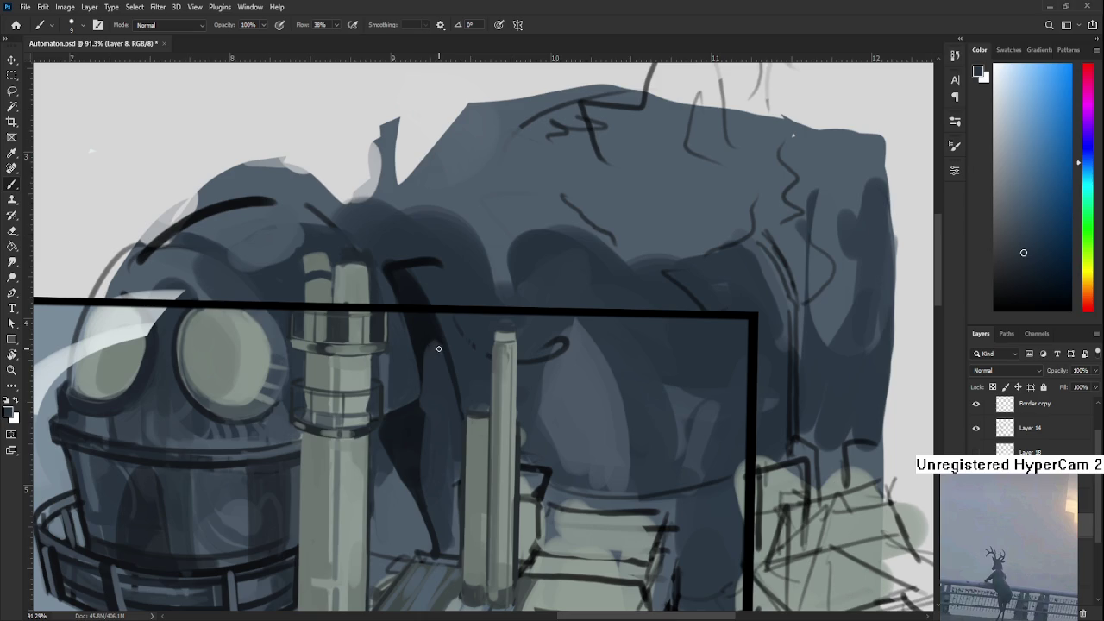
left_click(443, 336, "alt")
left_click(442, 360, "alt")
left_click(461, 384, "alt")
left_click(444, 362, "alt")
- Straighten the canvas rotation to level and centre the view on the domed head
left_click_drag(456, 404, 468, 382)
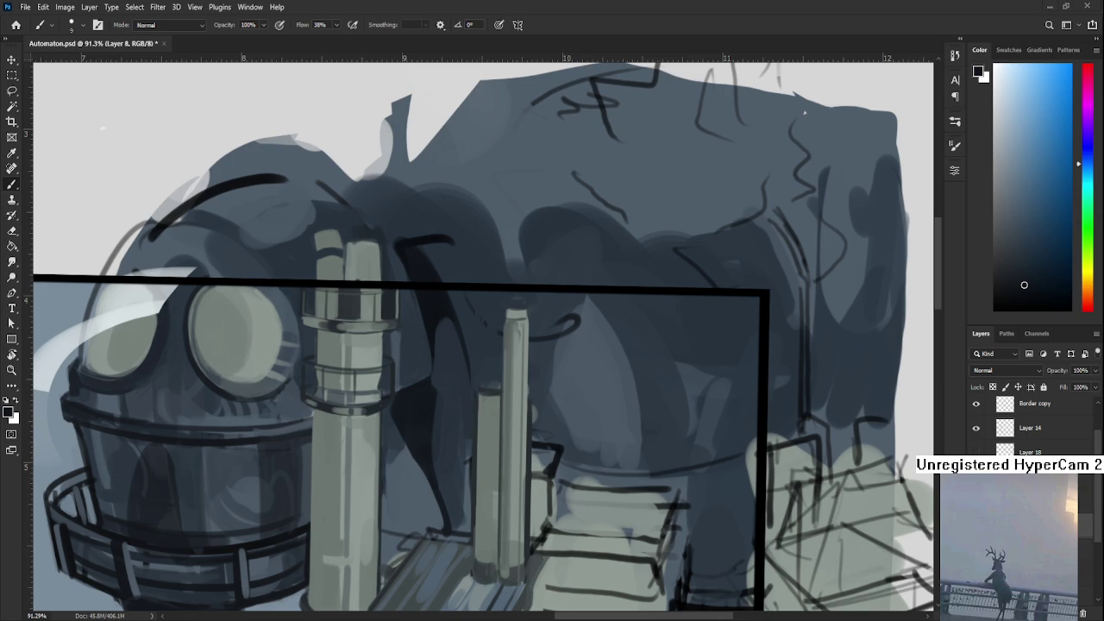
scroll(453, 422, "down", 2)
scroll(455, 421, "up", 2)
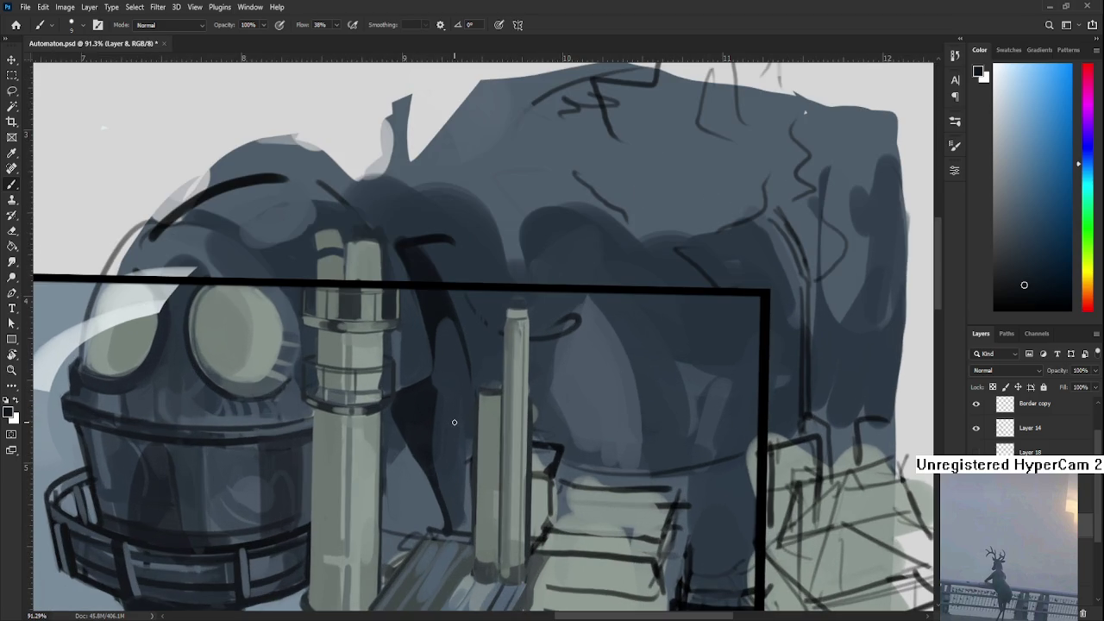
key("r")
left_click_drag(423, 461, 432, 464)
left_click_drag(366, 455, 431, 435)
key("b")
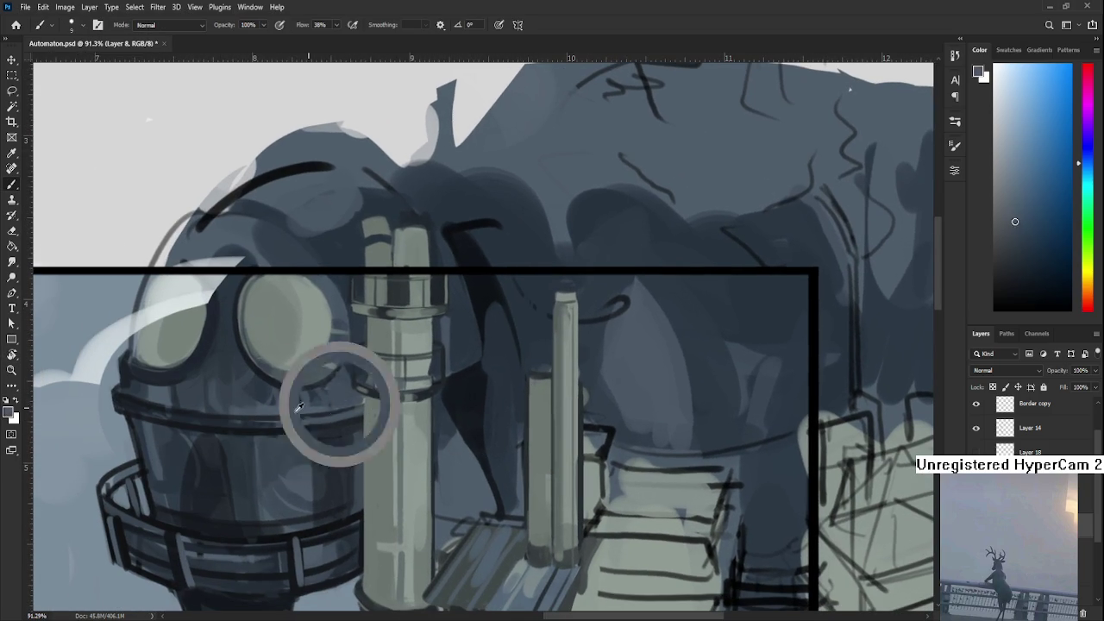
- Sample a range of light and dark shades across the domed head
left_click(286, 405, "alt")
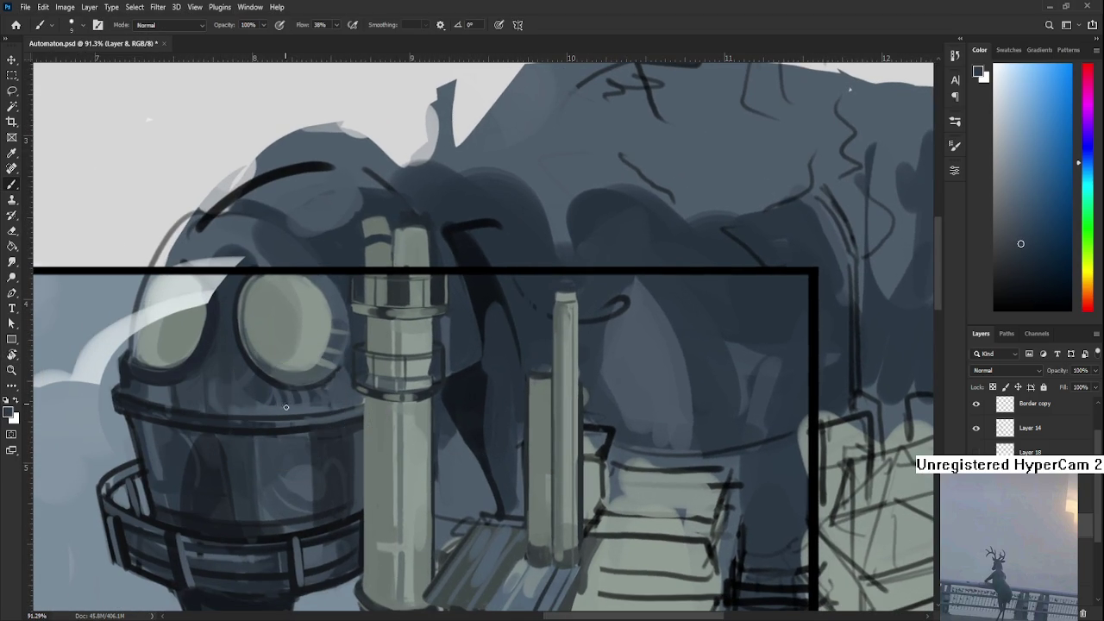
left_click(285, 398, "alt")
left_click(285, 409, "alt")
left_click(285, 399, "alt")
left_click(291, 399, "alt")
left_click(297, 402, "alt")
left_click(301, 403, "alt")
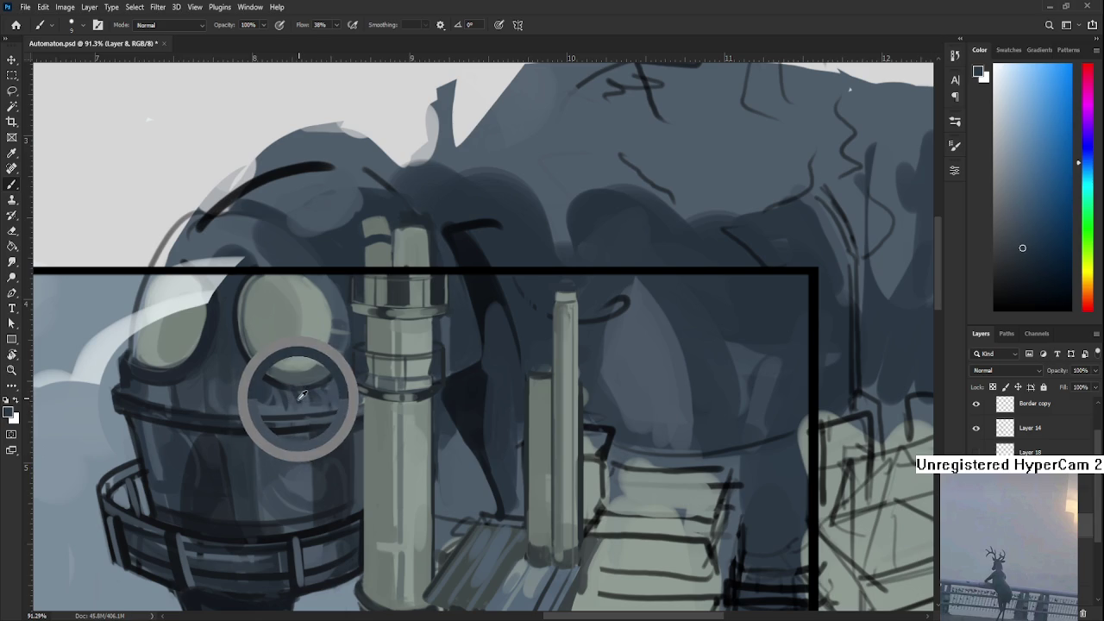
left_click(301, 404, "alt")
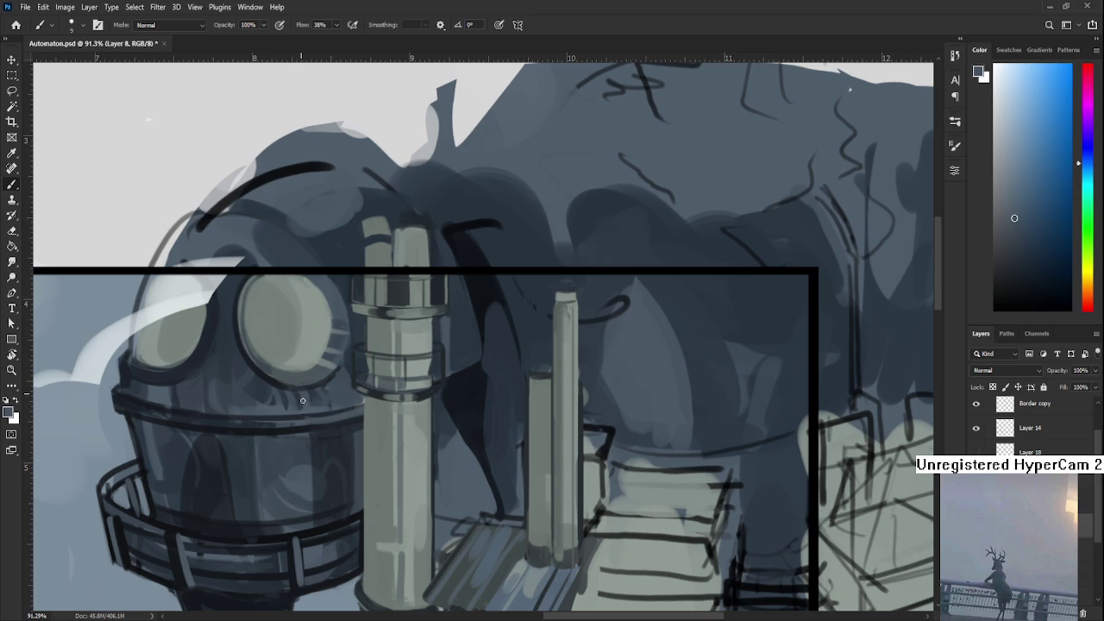
left_click(311, 393, "alt")
left_click(314, 396, "alt")
left_click(314, 395, "alt")
left_click(313, 394, "alt")
left_click(316, 396, "alt")
left_click(318, 397, "alt")
left_click(317, 394, "alt")
left_click(326, 394, "alt")
left_click(327, 398, "alt")
- Paint a thin dark line down the pillar's left edge with a darker sampled shade
left_click_drag(379, 485, 367, 477)
left_click(373, 395, "alt")
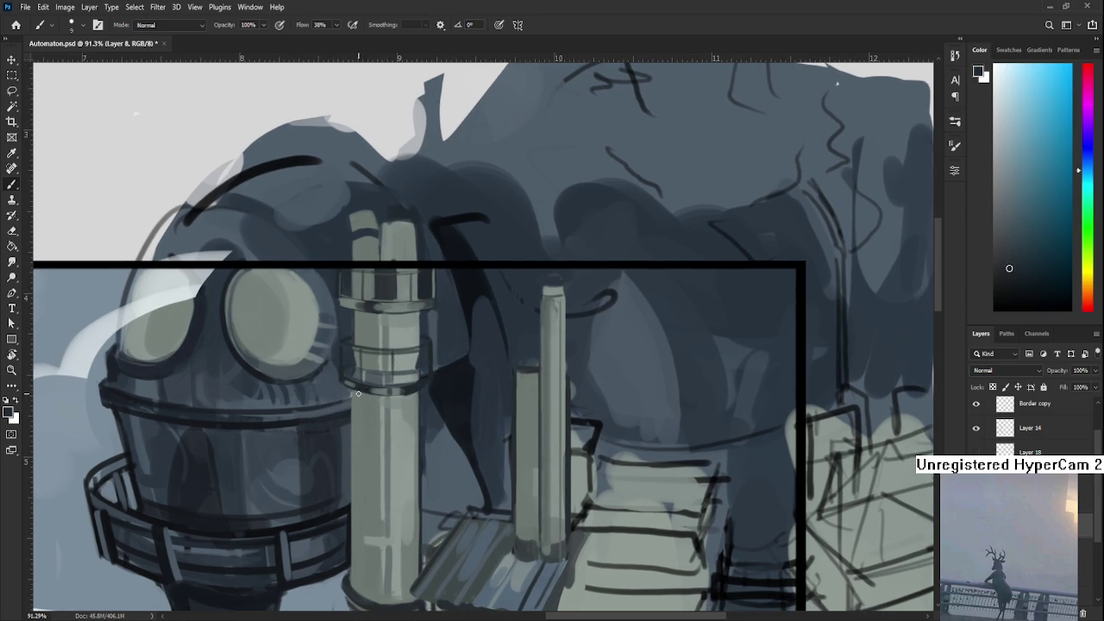
mouse_move(351, 396)
left_mouse_down()
mouse_move(348, 587)
mouse_move(351, 430)
left_mouse_up()
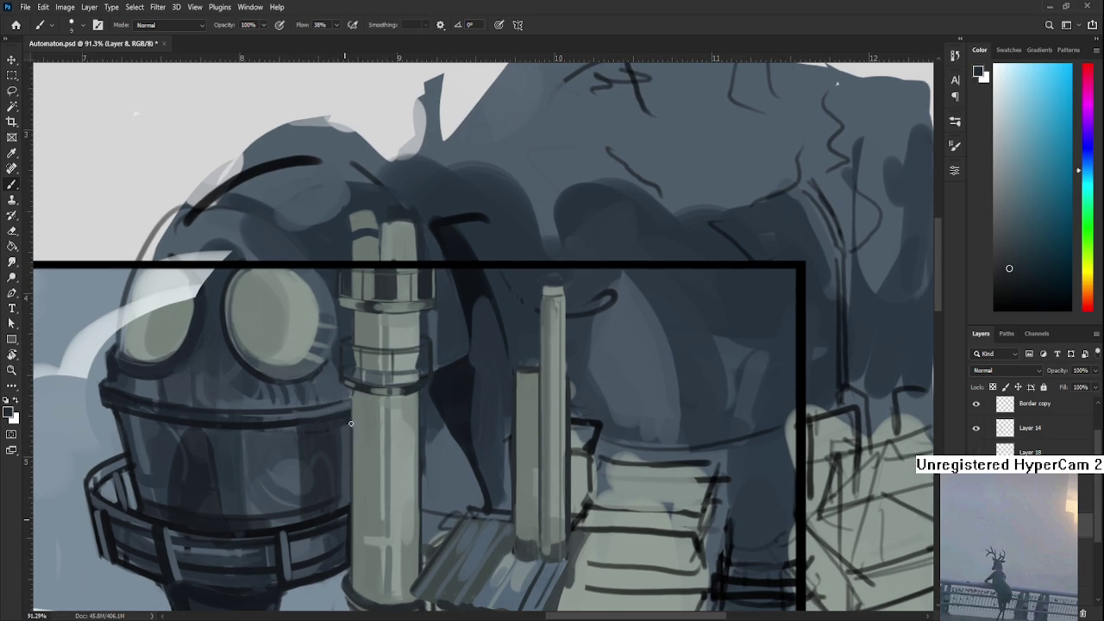
mouse_move(420, 400)
left_mouse_down()
mouse_move(410, 354)
mouse_move(403, 426)
left_mouse_up()
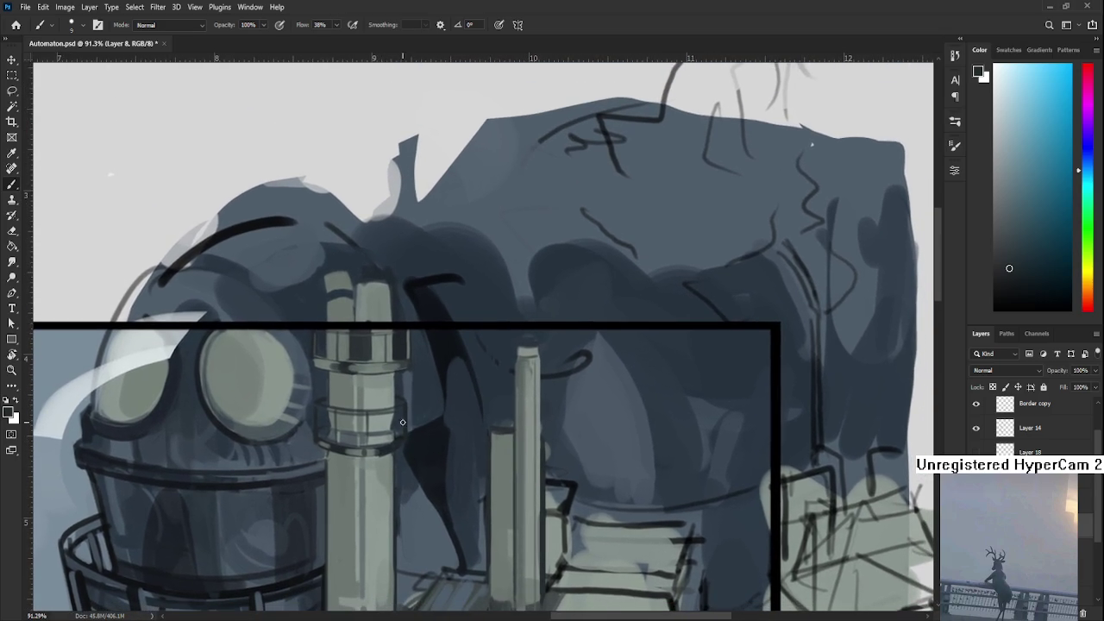
- Sample the pillar's grey-green and blue-grey tones and paint along its ring band
left_click(381, 456, "alt")
left_click_drag(381, 456, 385, 458)
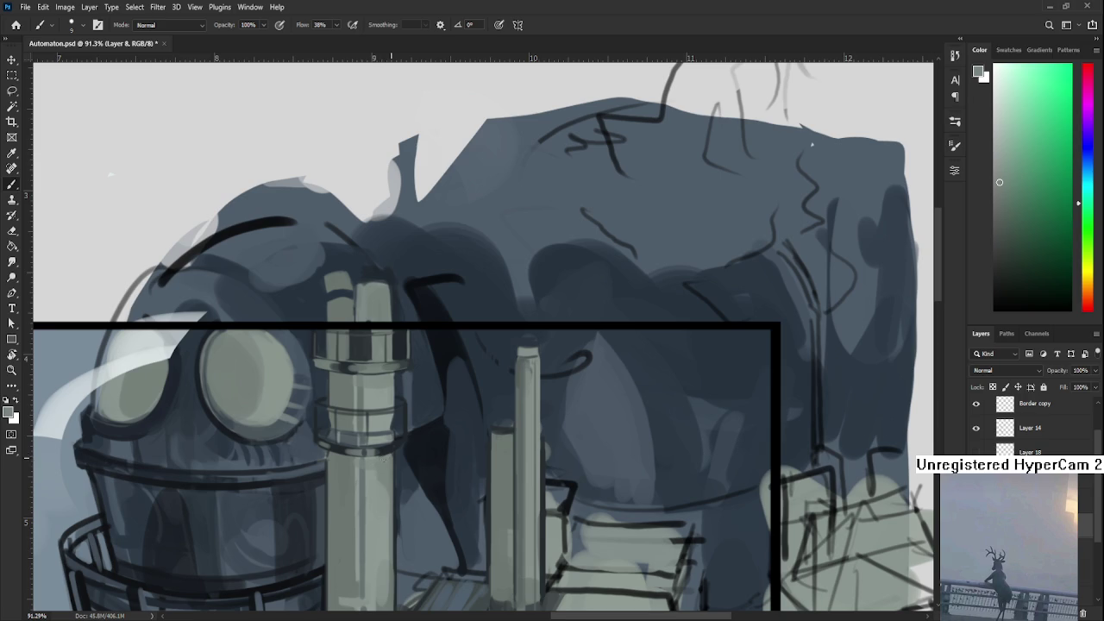
left_click(389, 450, "alt")
left_click(382, 460, "alt")
left_click(389, 450, "alt")
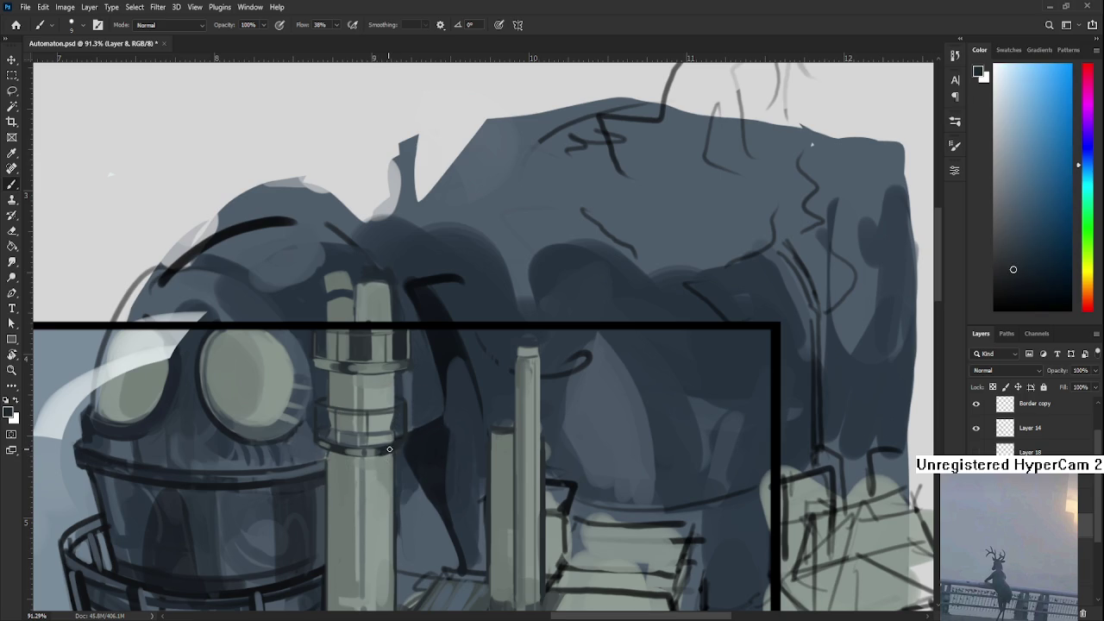
left_click(386, 454, "alt")
left_click(382, 407, "alt")
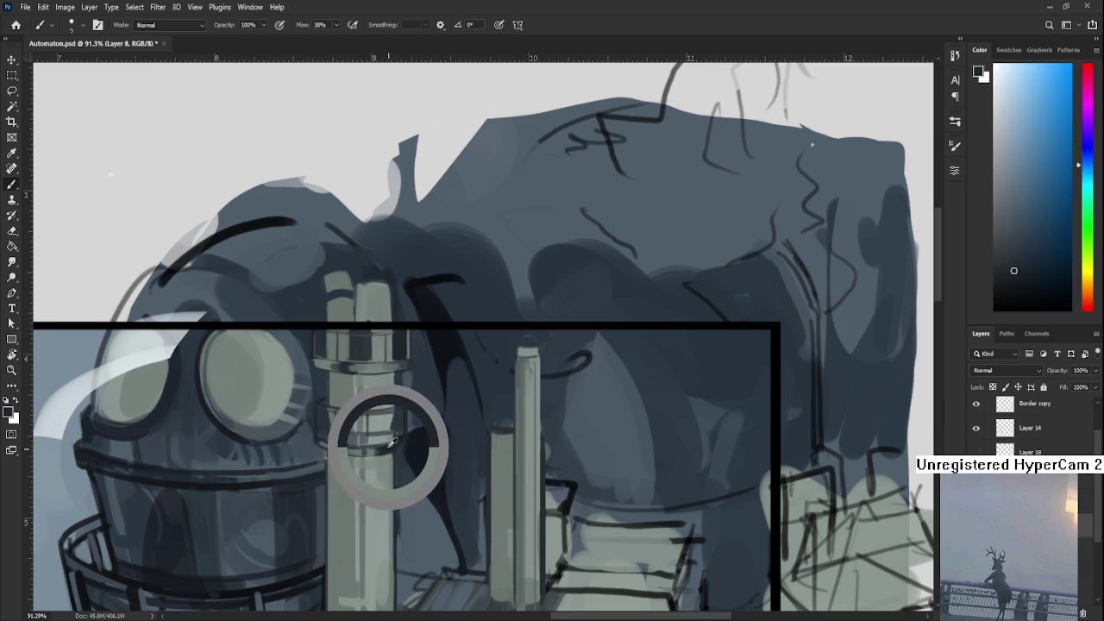
left_click(380, 447, "alt")
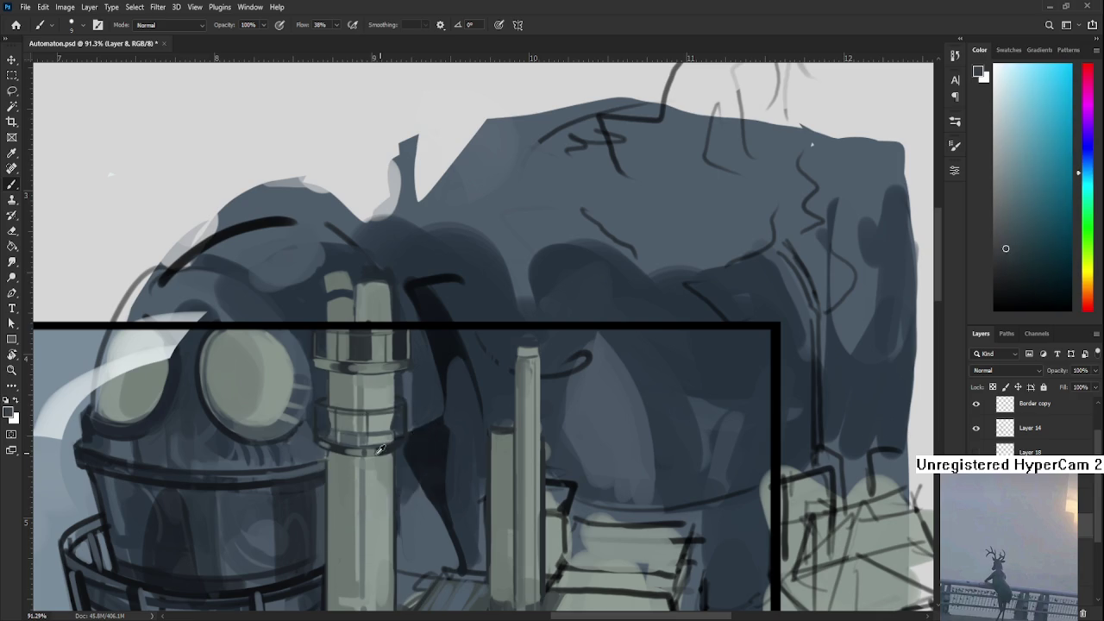
left_click(377, 447, "alt")
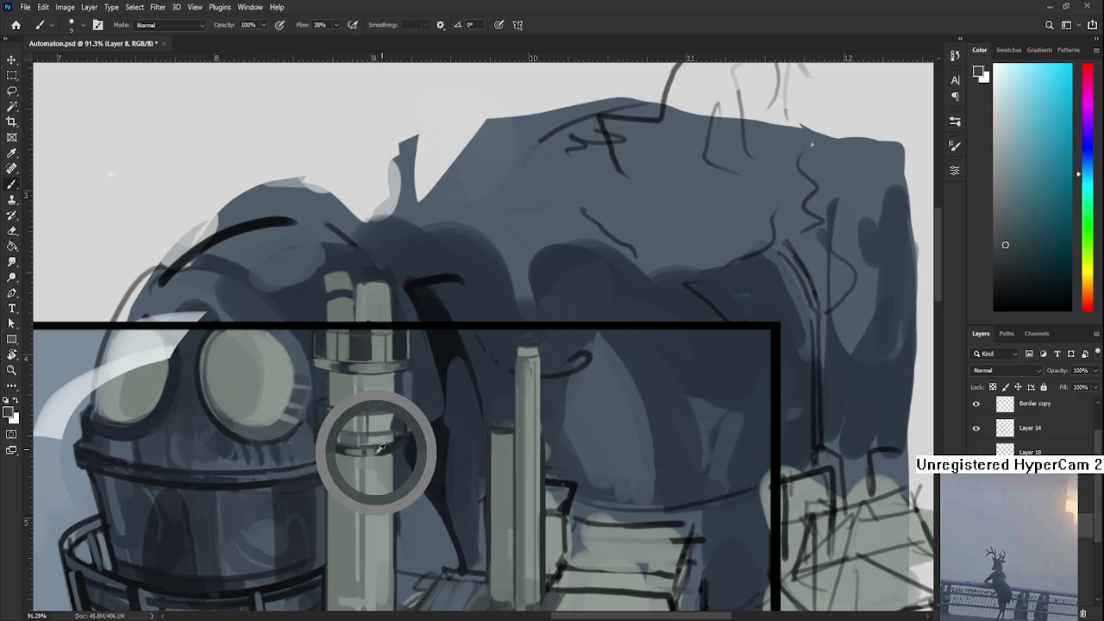
left_click(377, 447, "alt")
left_click_drag(377, 447, 390, 447)
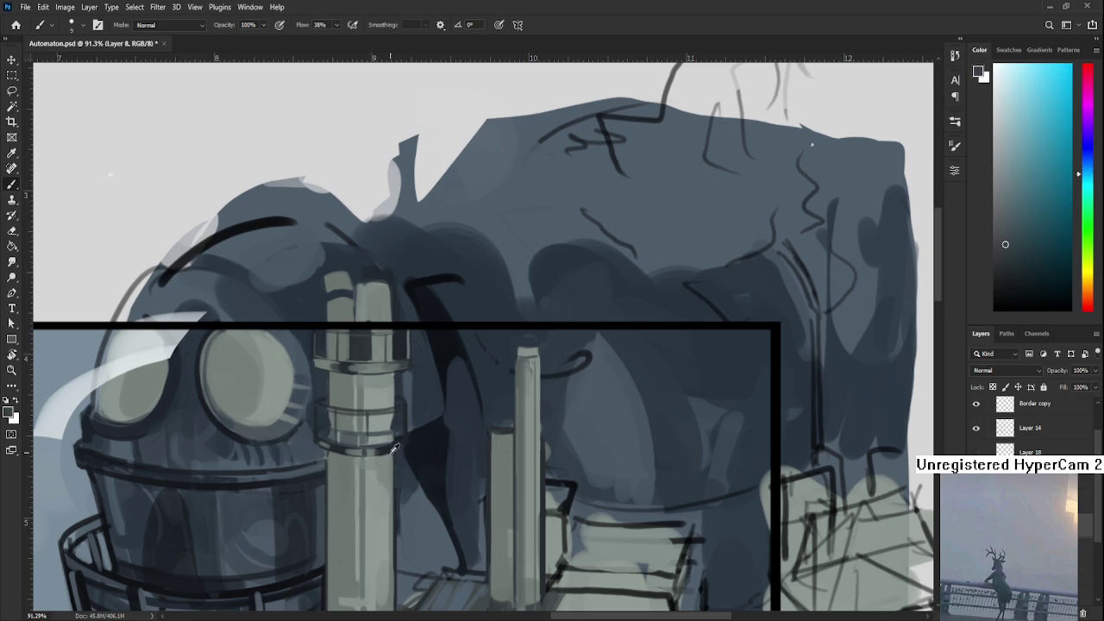
- Resample greener band tones and rotate the view about 90 degrees
left_click(382, 446, "alt")
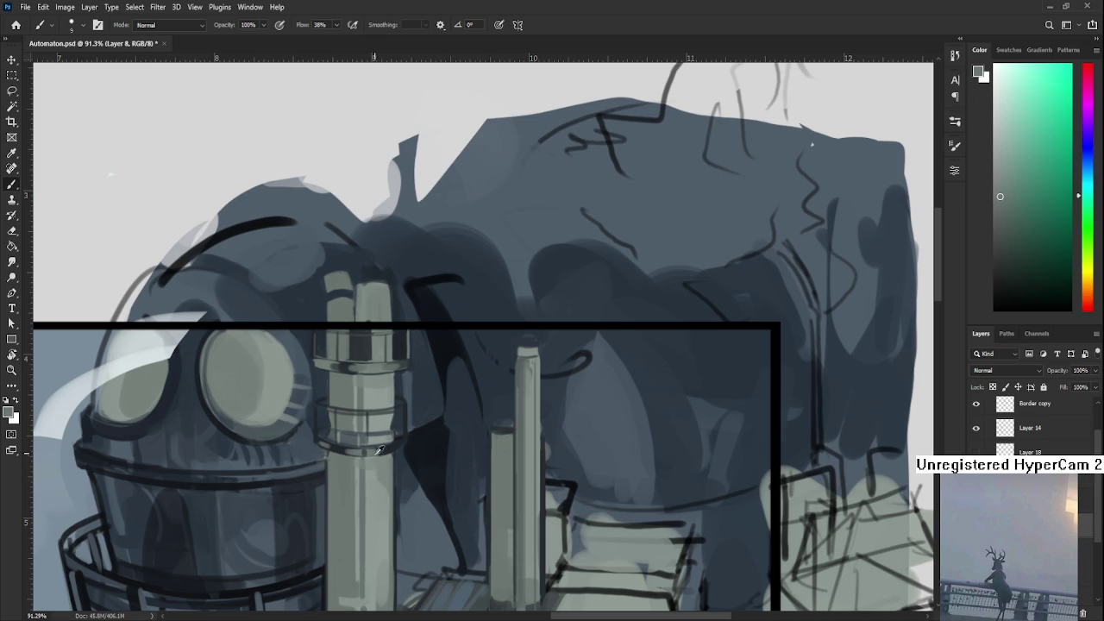
left_click(375, 450, "alt")
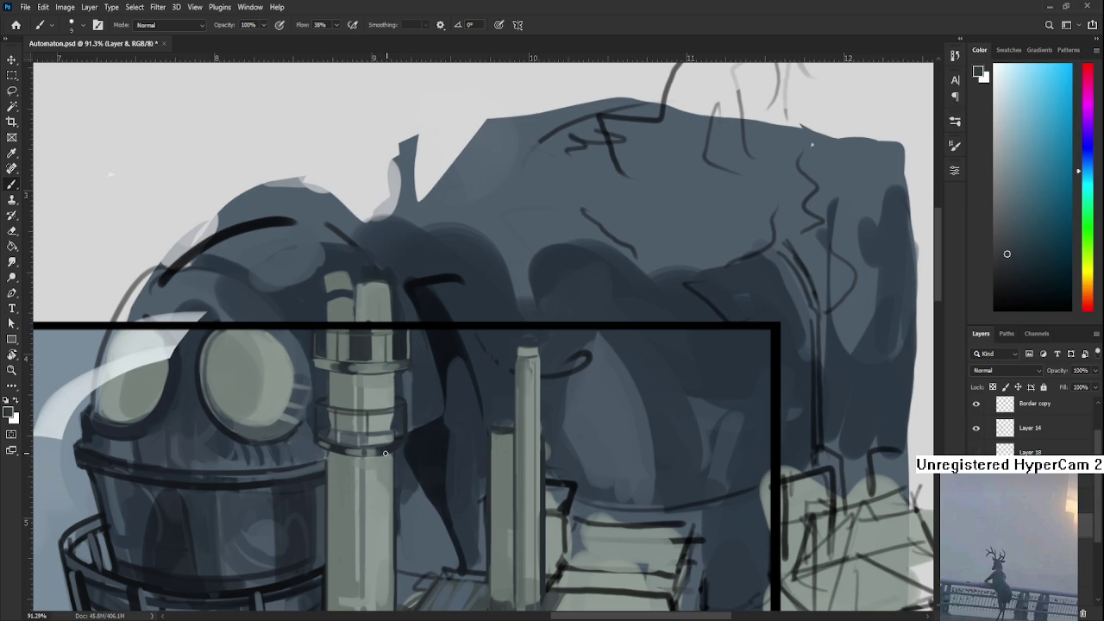
left_click(383, 441, "alt")
left_click(383, 445, "alt")
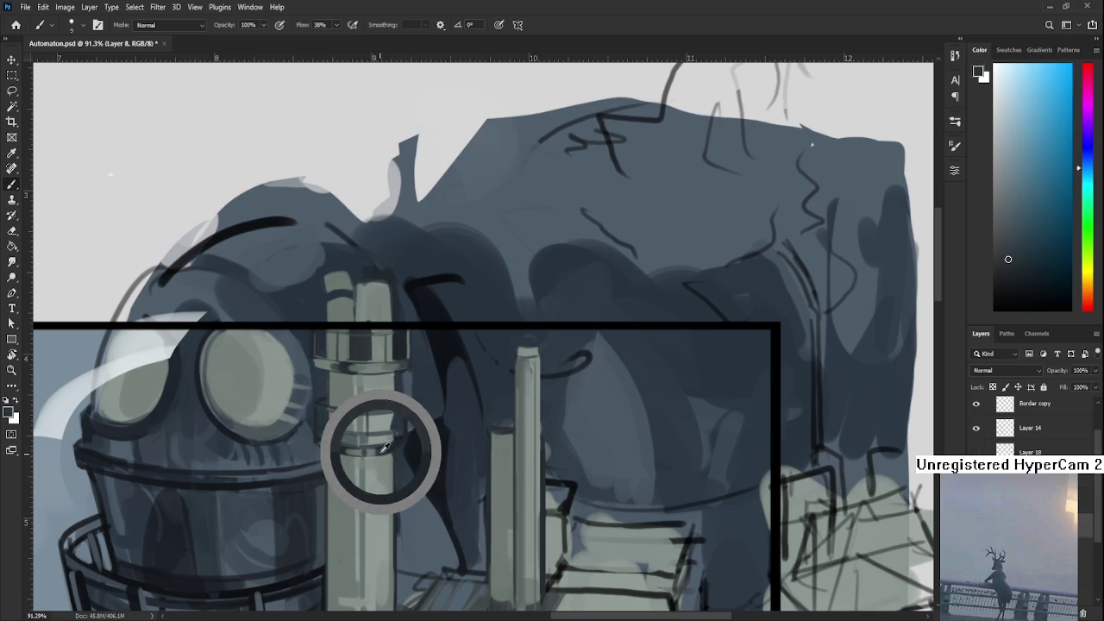
left_click(386, 449, "alt")
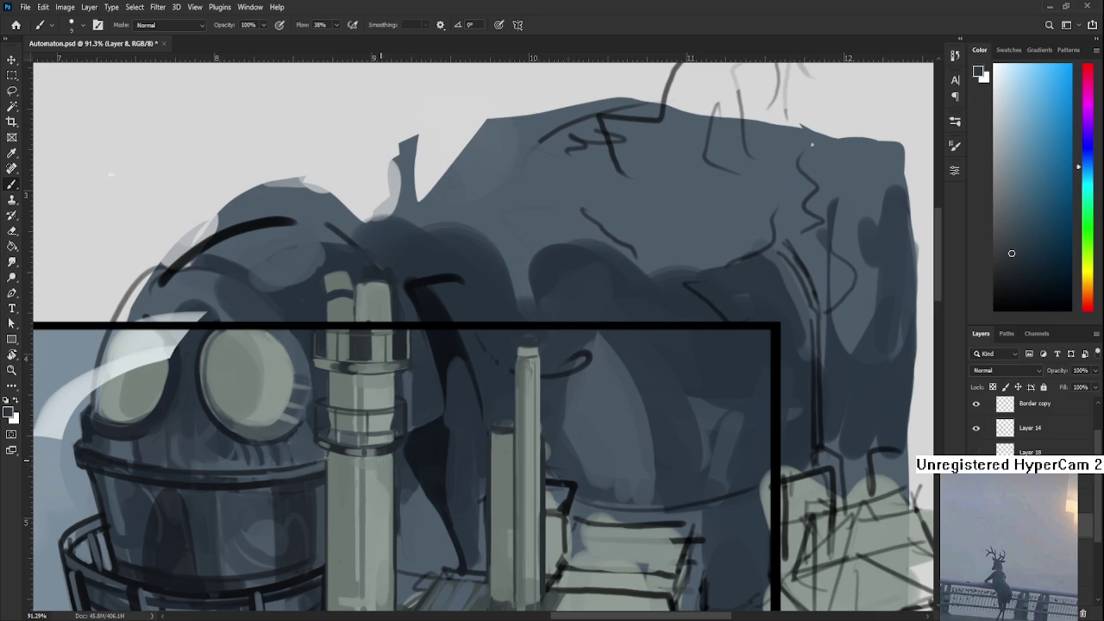
left_click(371, 448, "alt")
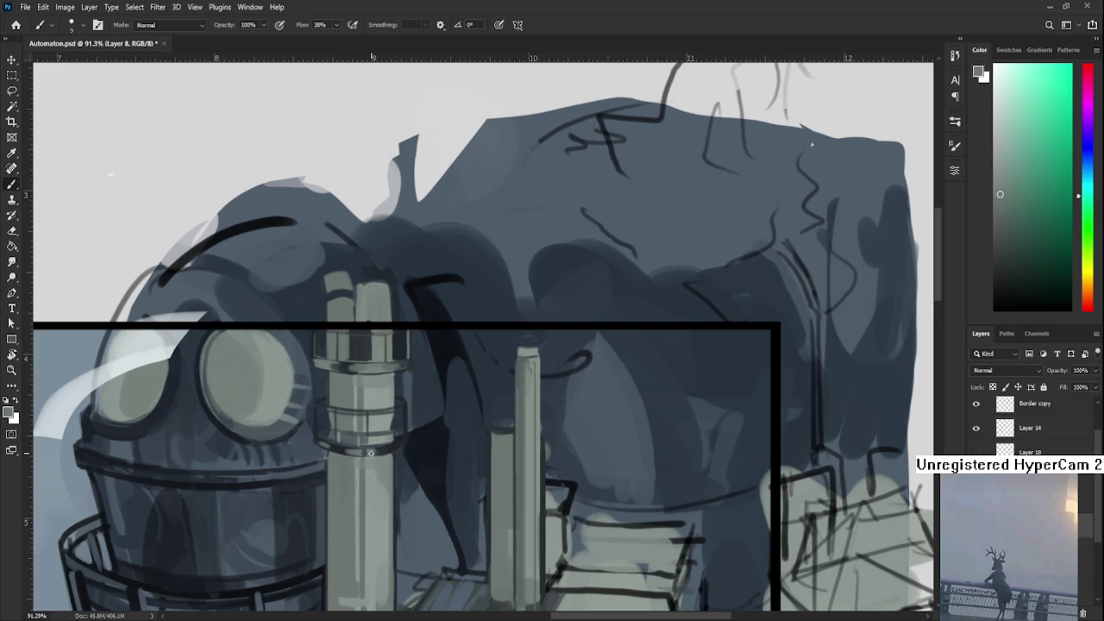
key("r")
mouse_move(420, 448)
left_mouse_down()
mouse_move(420, 478)
mouse_move(395, 489)
mouse_move(357, 476)
mouse_move(346, 491)
mouse_move(409, 468)
left_mouse_up()
key("b")
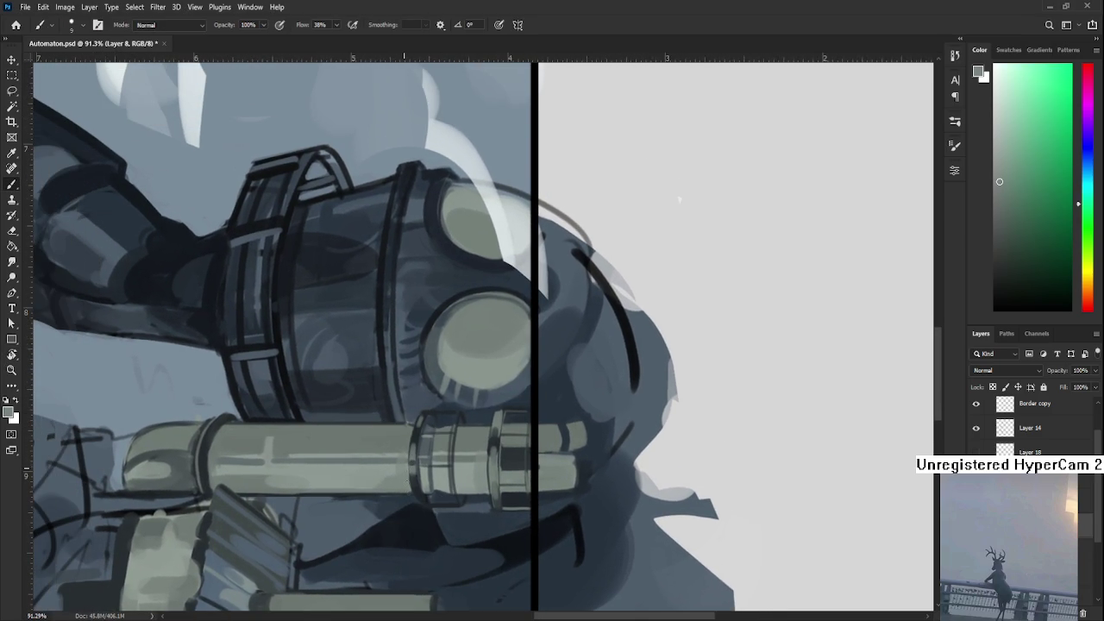
- Sample a dark blue-grey and a light grey-green from the pale pipe beside the head
left_click(404, 482, "alt")
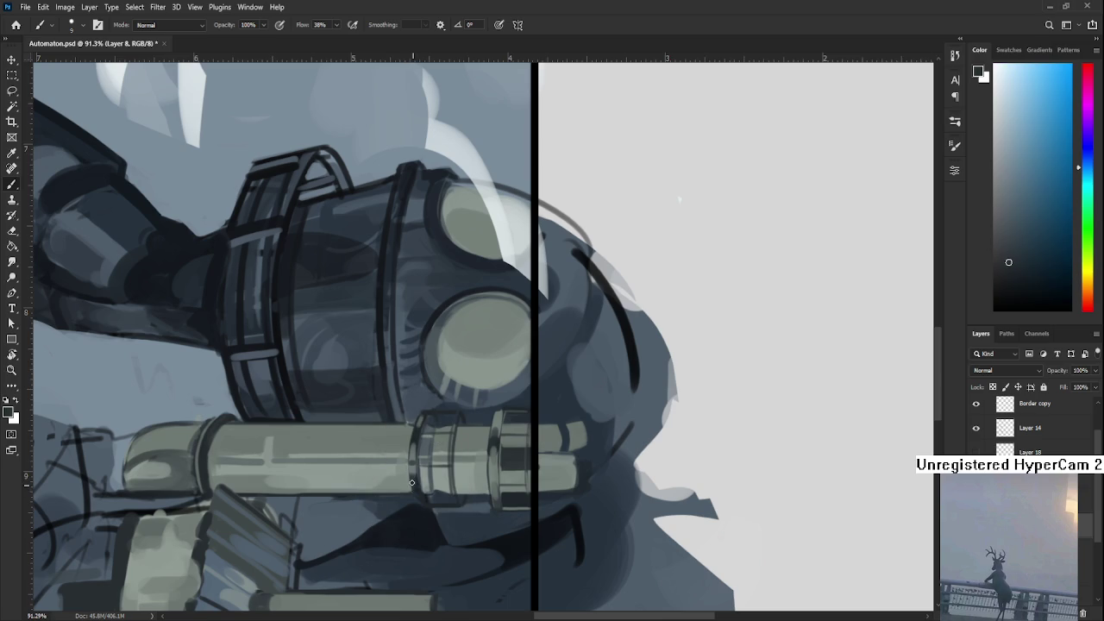
left_click(414, 478, "alt")
mouse_move(416, 488)
left_mouse_down()
mouse_move(411, 461)
mouse_move(411, 481)
left_mouse_up()
key("r")
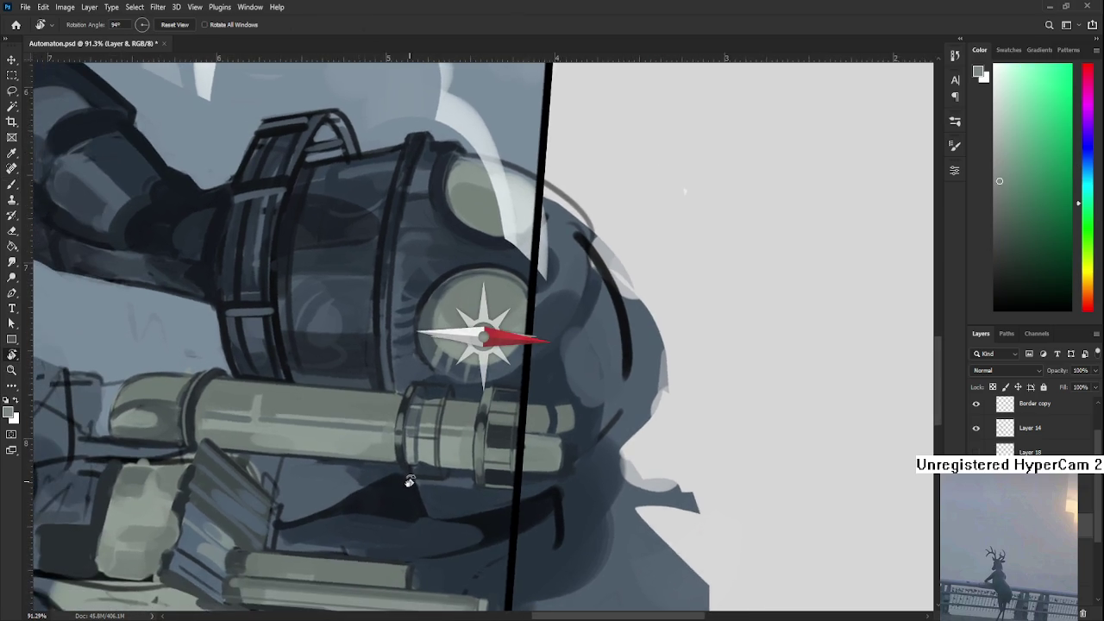
key("b")
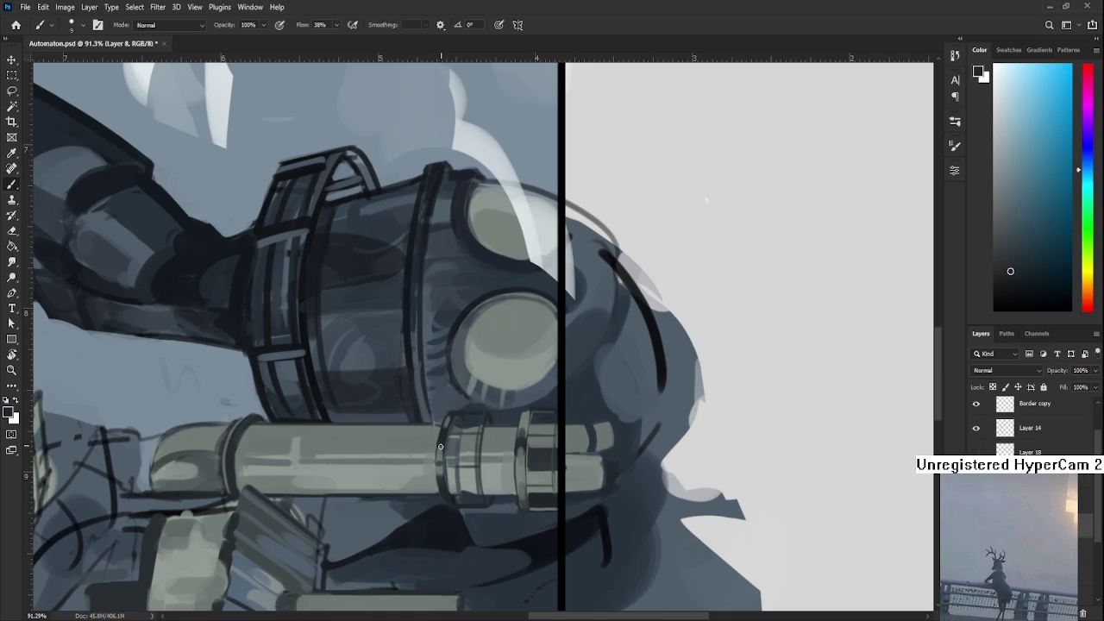
- Paint alternating dark blue and grey-green bands on the pipe's ring joint
left_click(443, 447, "alt")
left_click(444, 444, "alt")
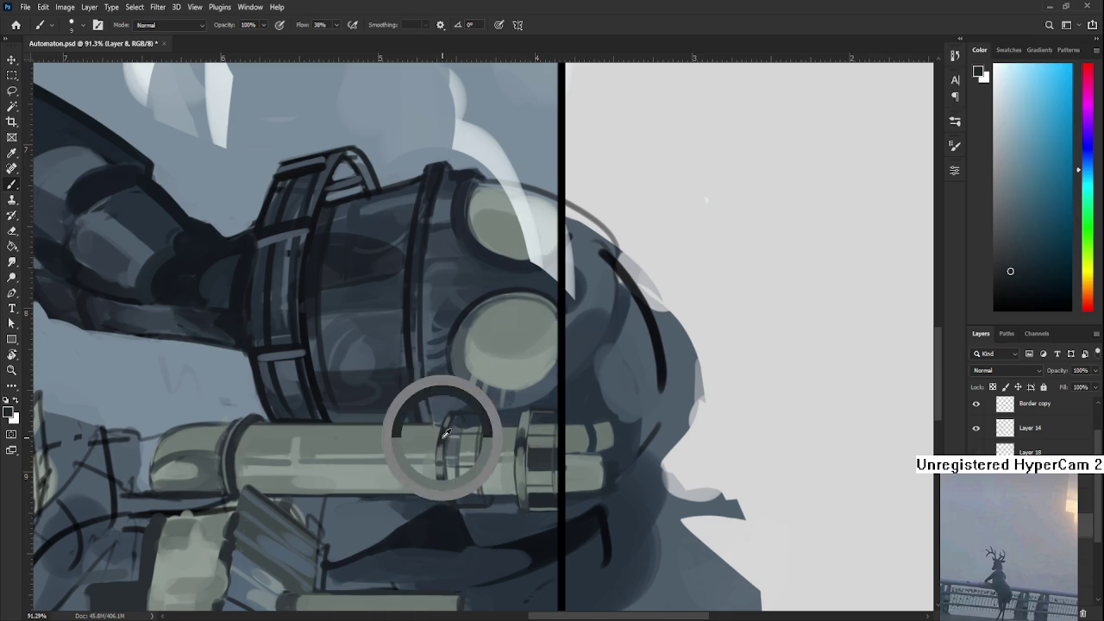
left_click(446, 438, "alt")
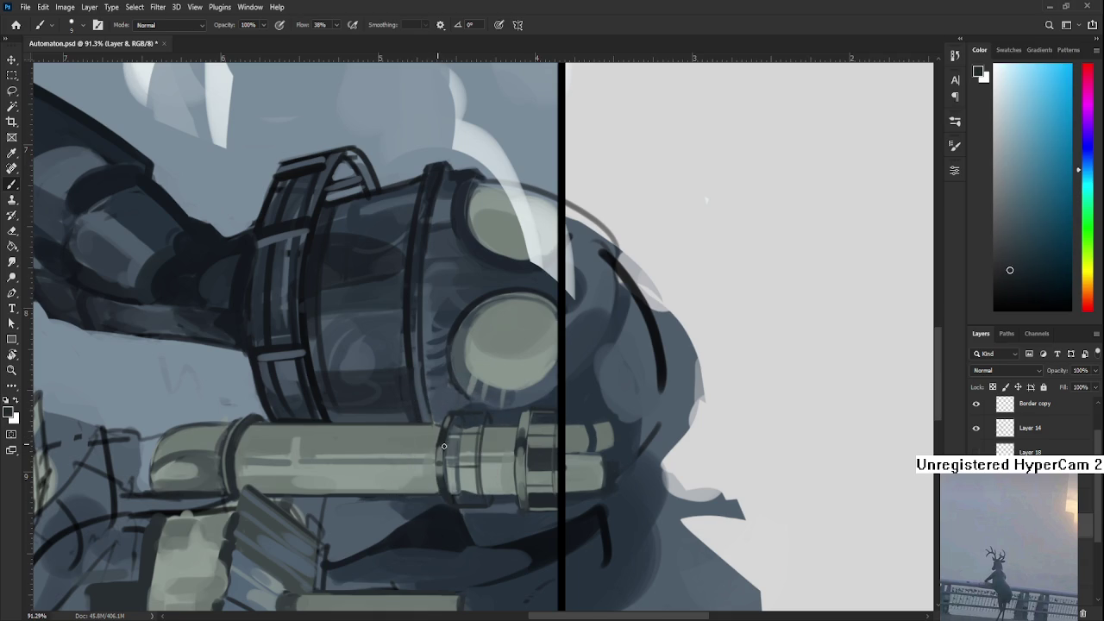
left_click(447, 444, "alt")
left_click(446, 433, "alt")
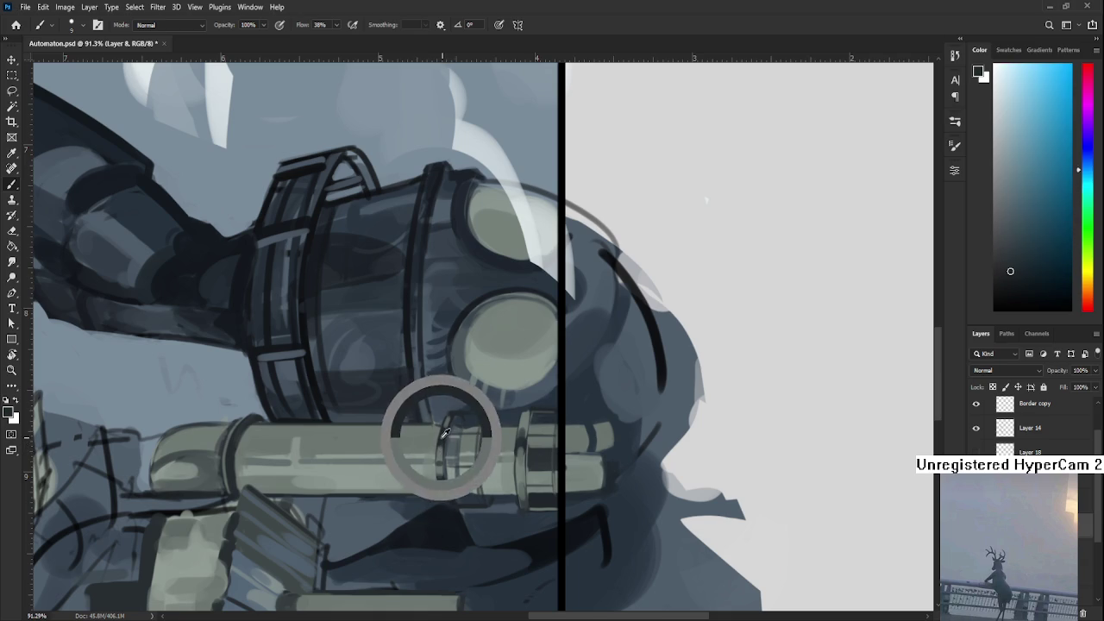
left_click(448, 423, "alt")
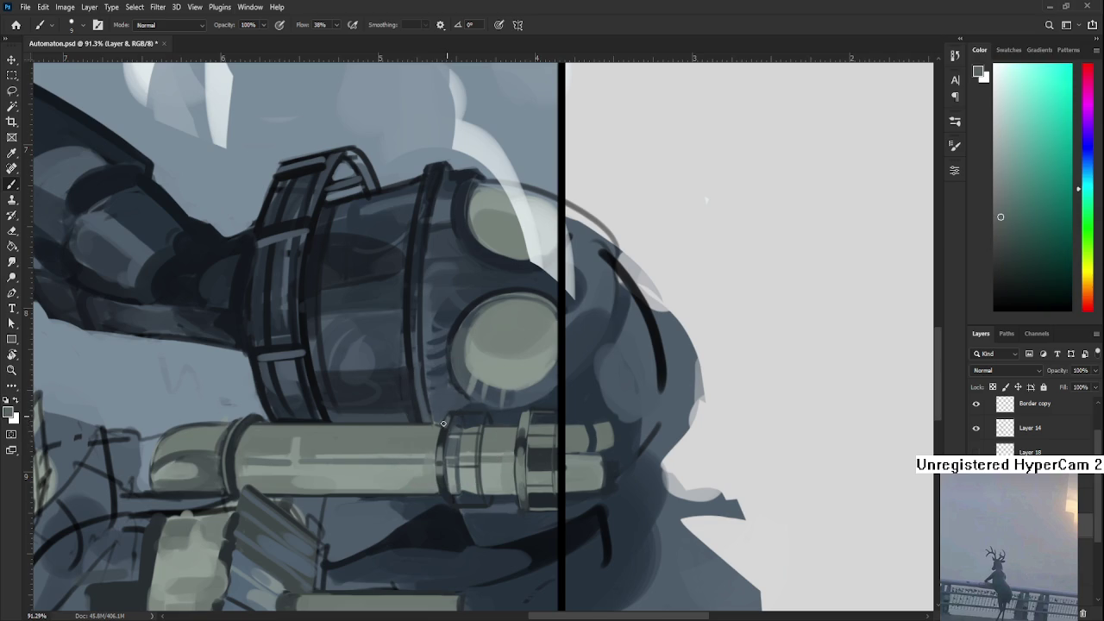
left_click(445, 427, "alt")
left_click(446, 428, "alt")
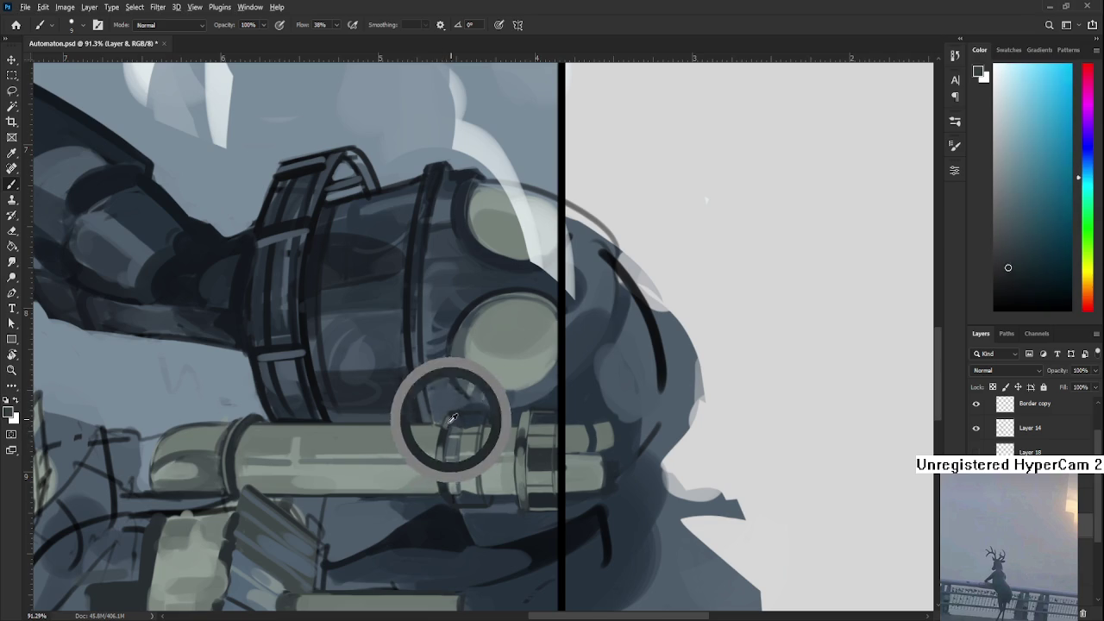
left_click(445, 427, "alt")
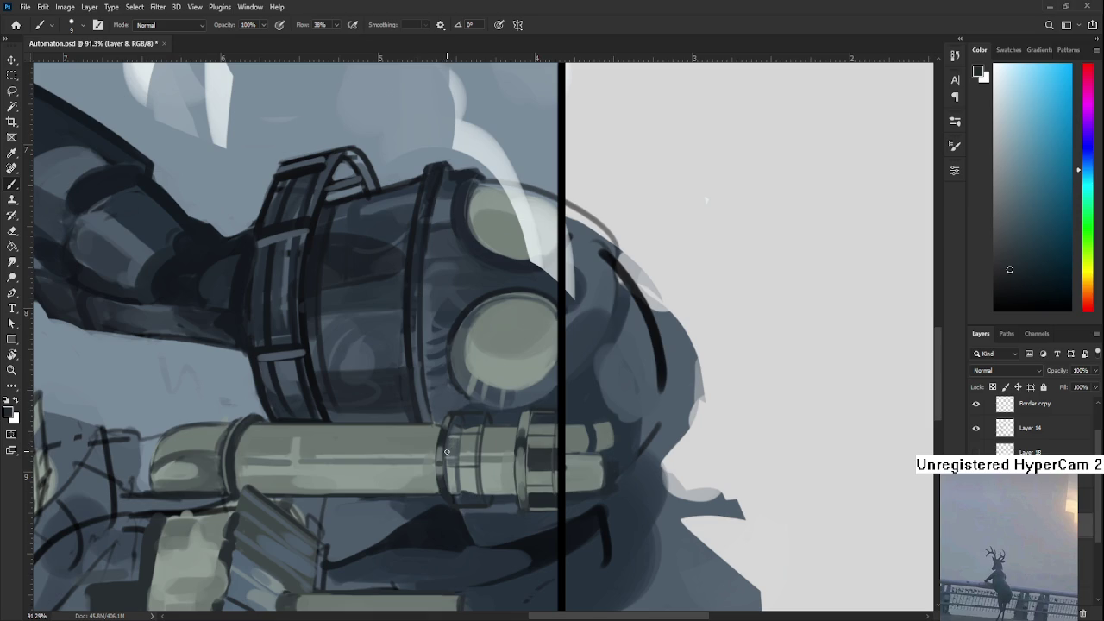
left_click(439, 400, "alt")
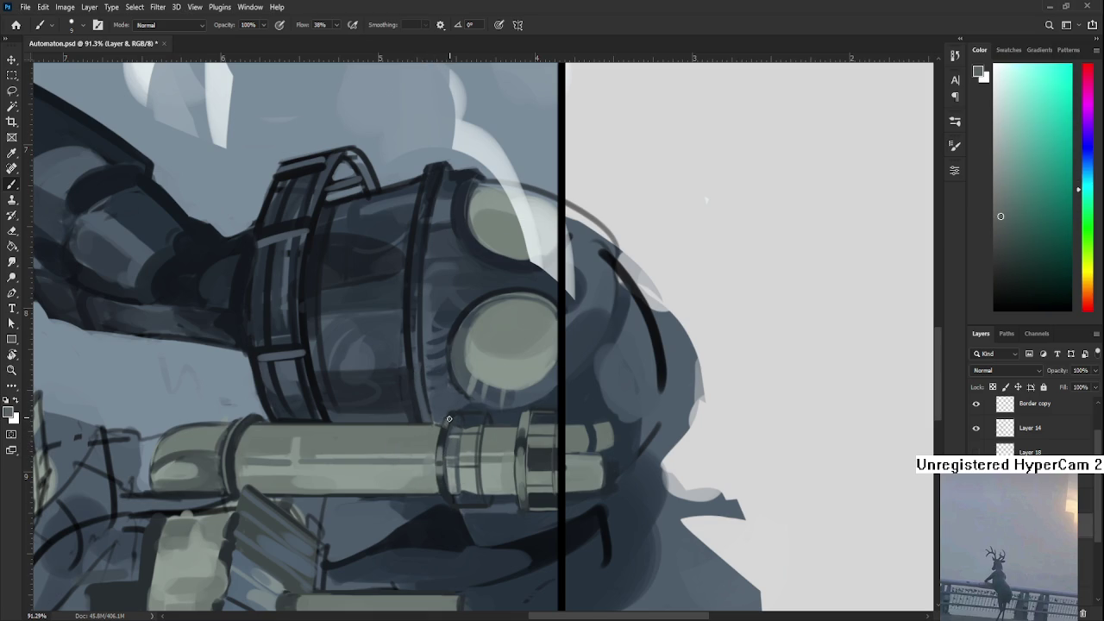
left_click(448, 417, "alt")
- Turn the canvas rotation back to 0° and zoom out
scroll(460, 507, "down", 2)
scroll(463, 421, "down", 2)
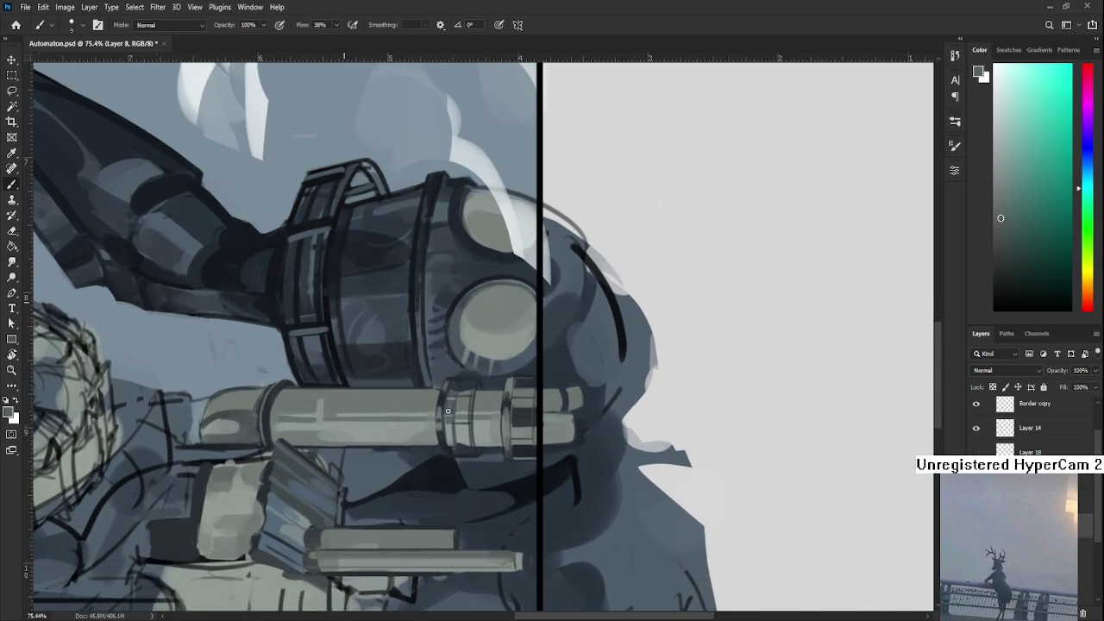
key("r")
left_click_drag(361, 509, 488, 455)
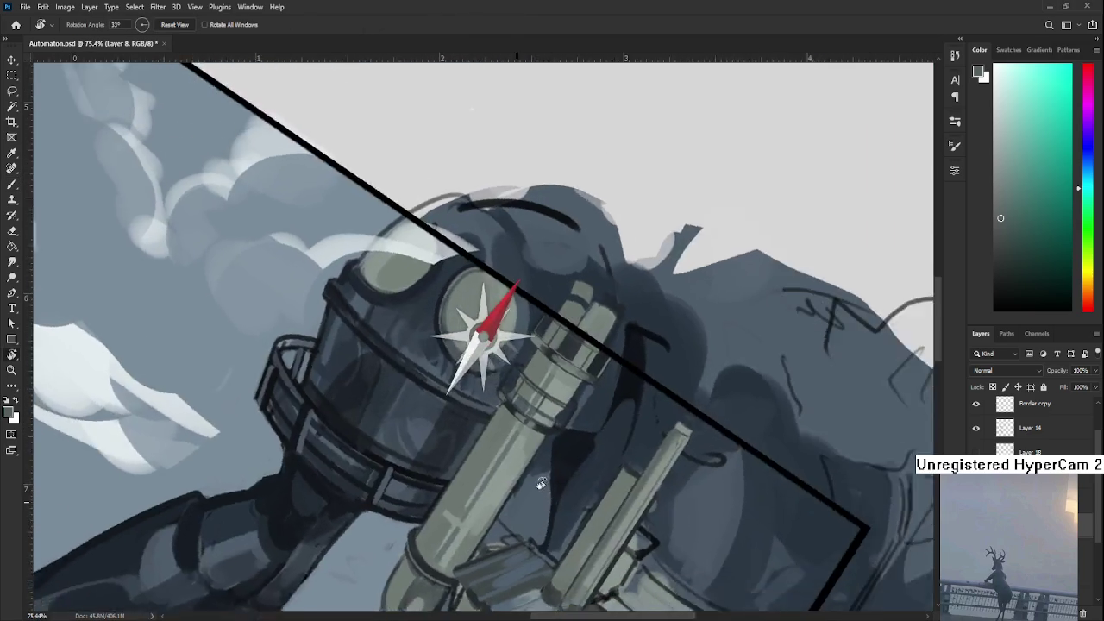
key("Escape")
scroll(487, 455, "down", 2)
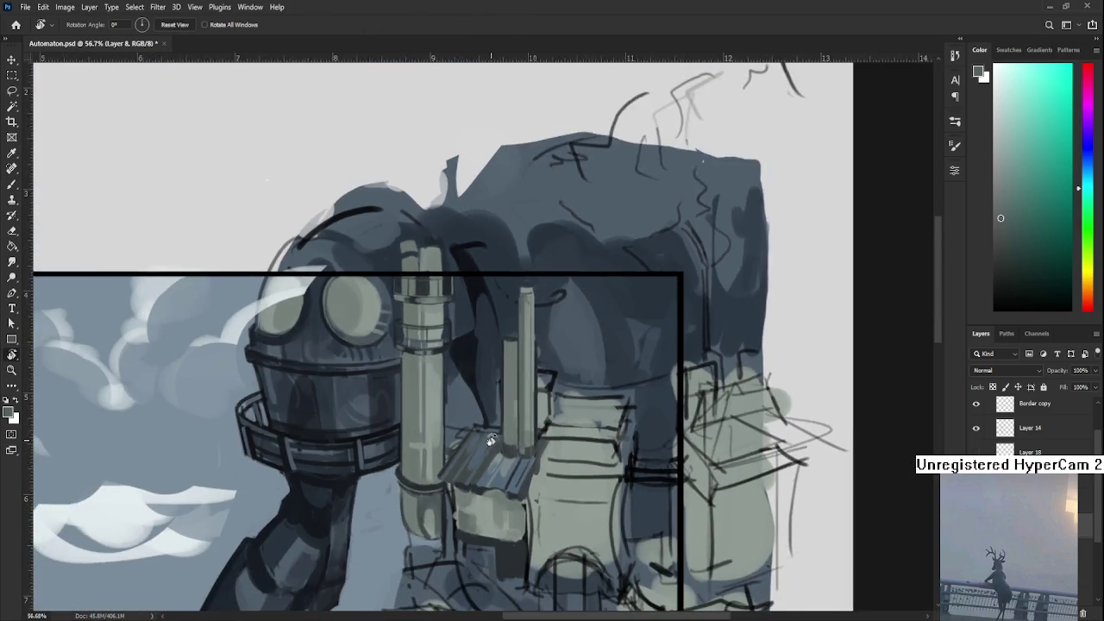
scroll(492, 431, "down", 1)
scroll(494, 423, "up", 1)
scroll(494, 420, "up", 1)
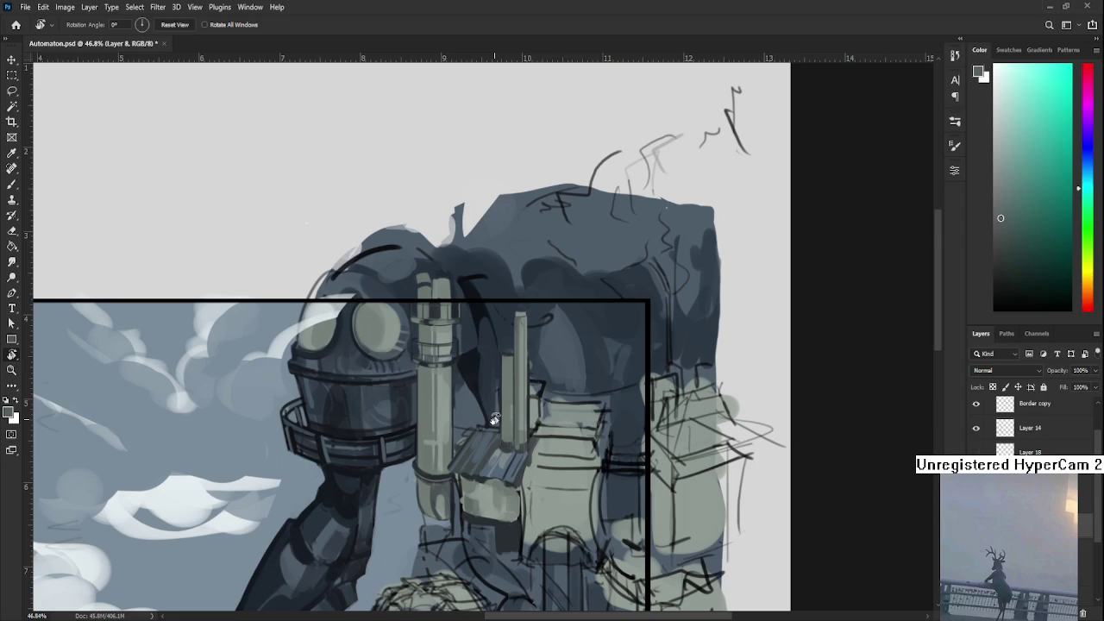
- Sample dark navy from the body and paint it down the top of the thin pipe
scroll(495, 421, "up", 2)
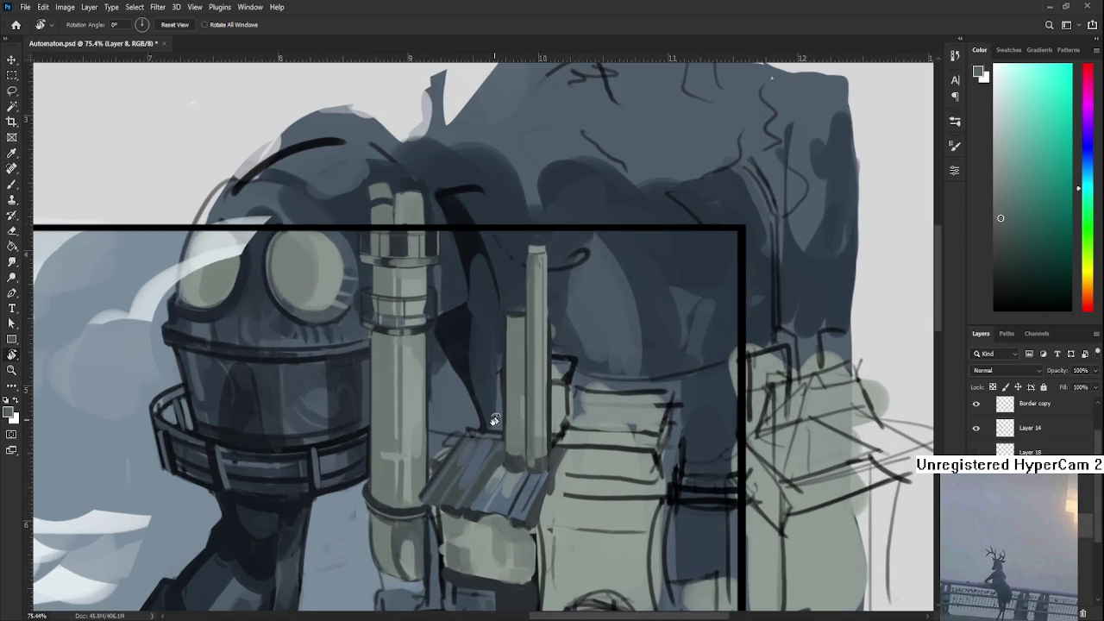
left_click_drag(461, 345, 440, 429)
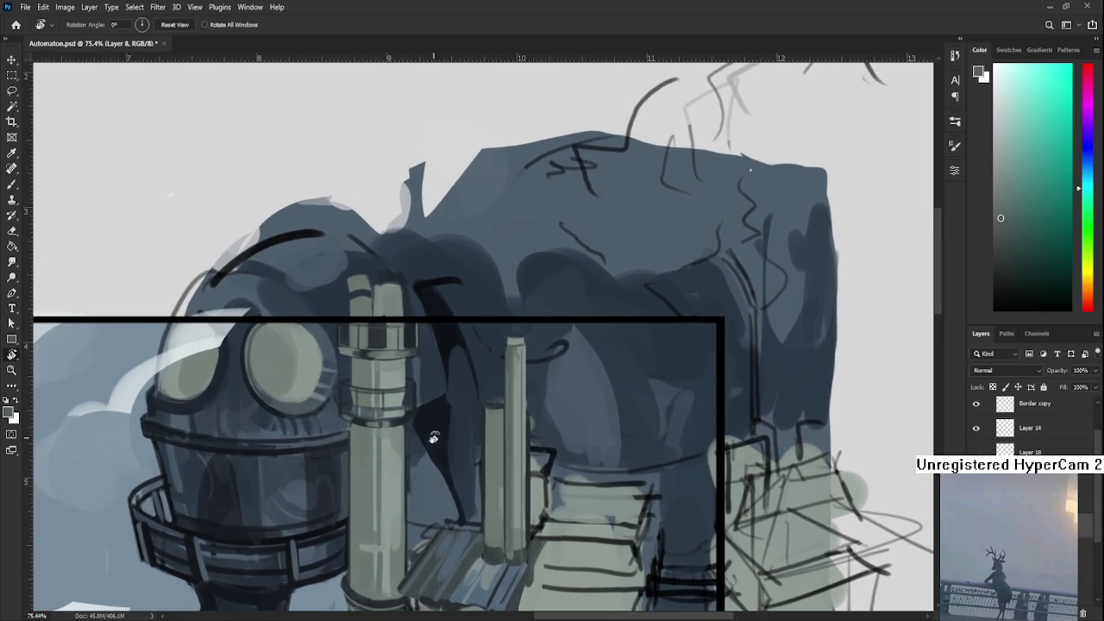
key("b")
left_click(452, 354, "alt")
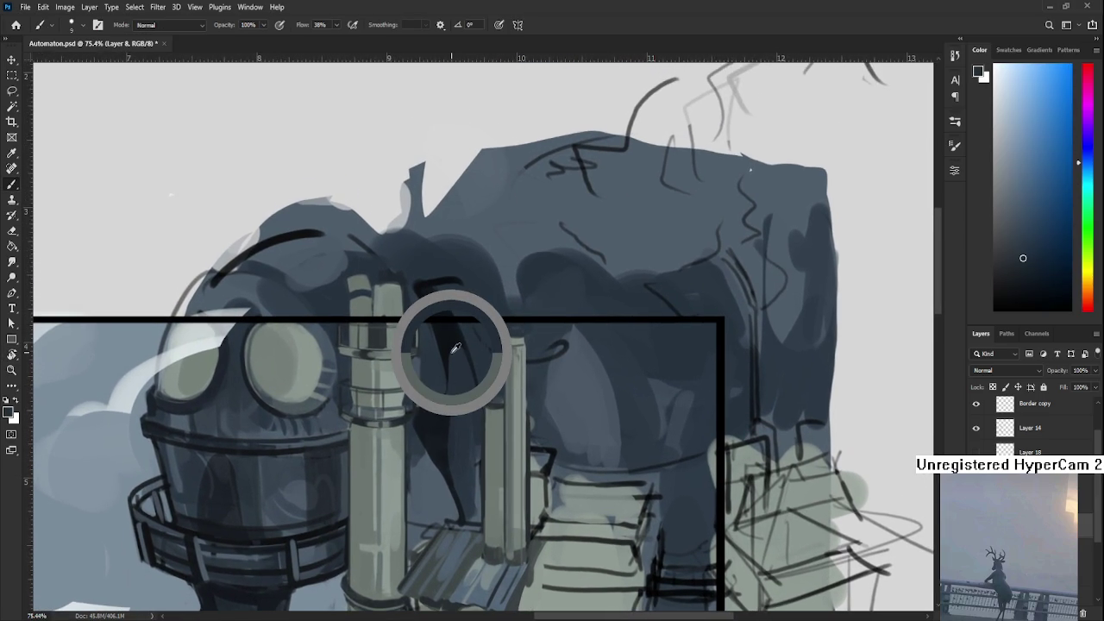
left_click_drag(493, 341, 493, 401)
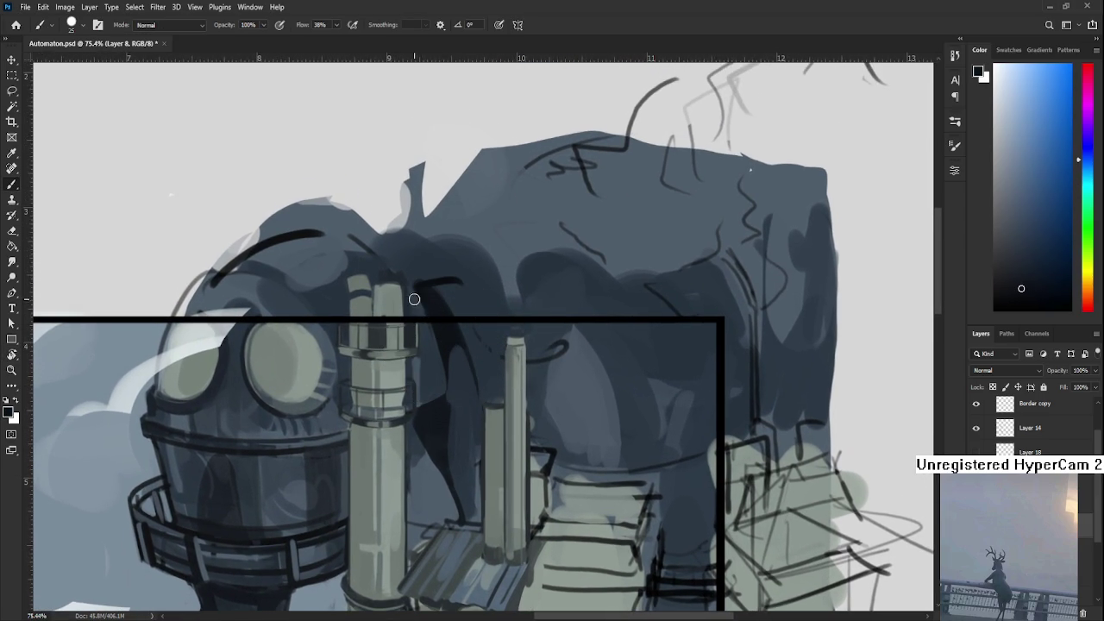
- Eyedrop lighter and darker blue-greys from the body to deepen the shading around the thin pipe
scroll(427, 313, "up", 1)
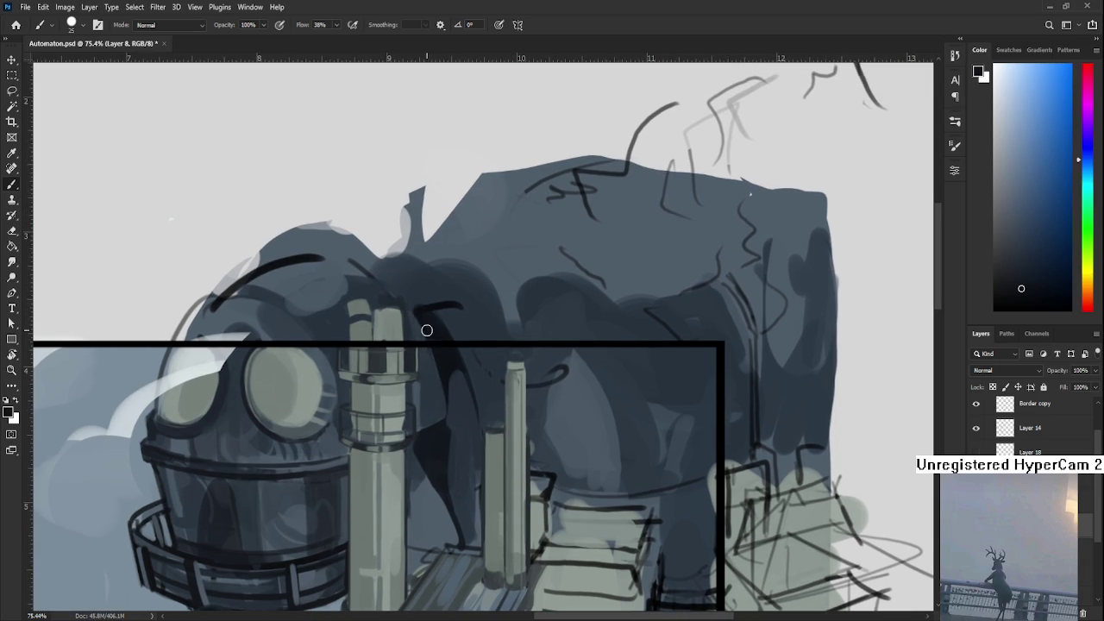
left_click(439, 375, "alt")
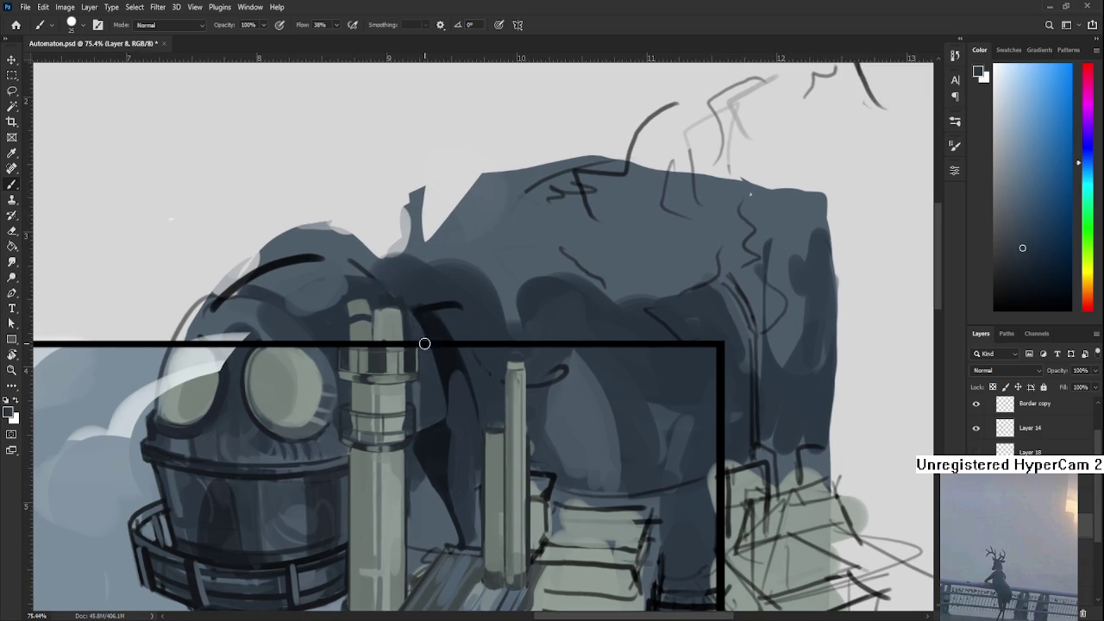
scroll(451, 414, "down", 1)
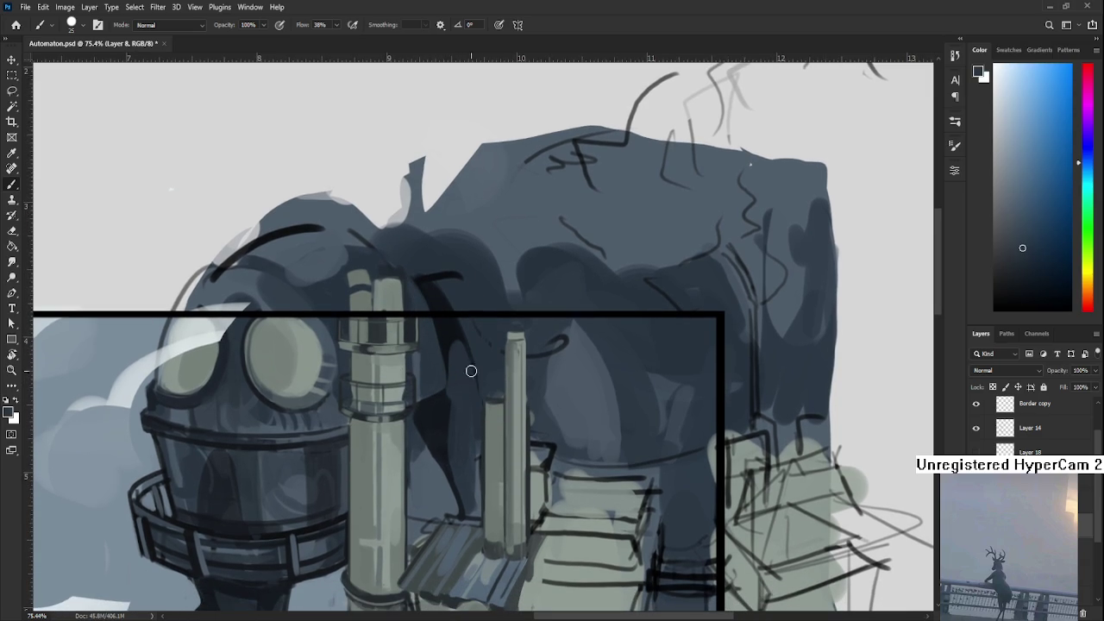
scroll(483, 388, "down", 1)
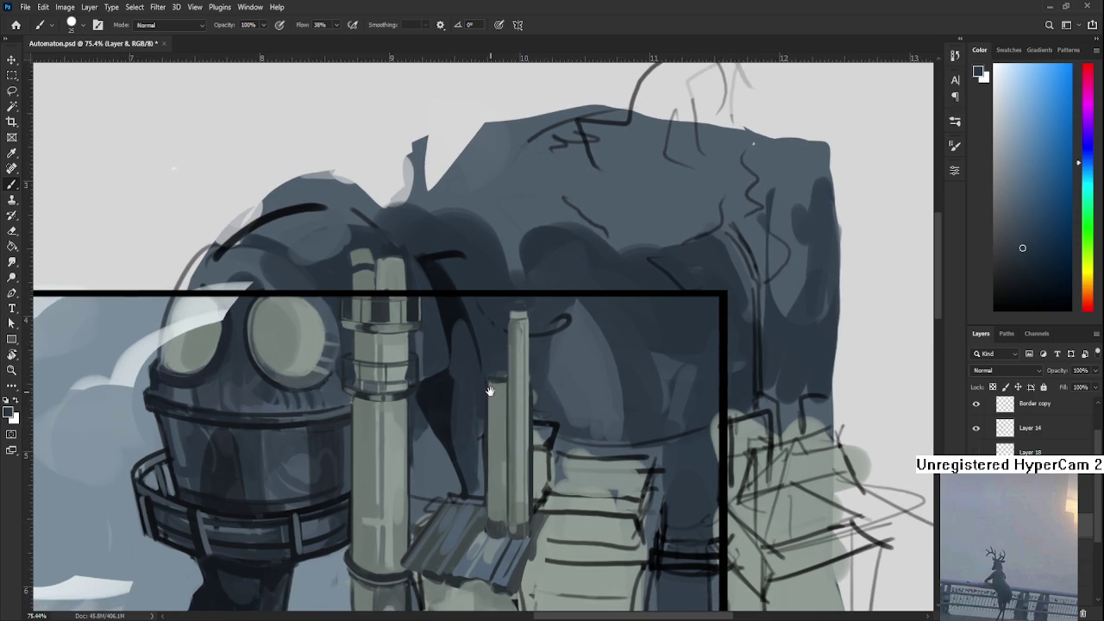
left_click(467, 391, "alt")
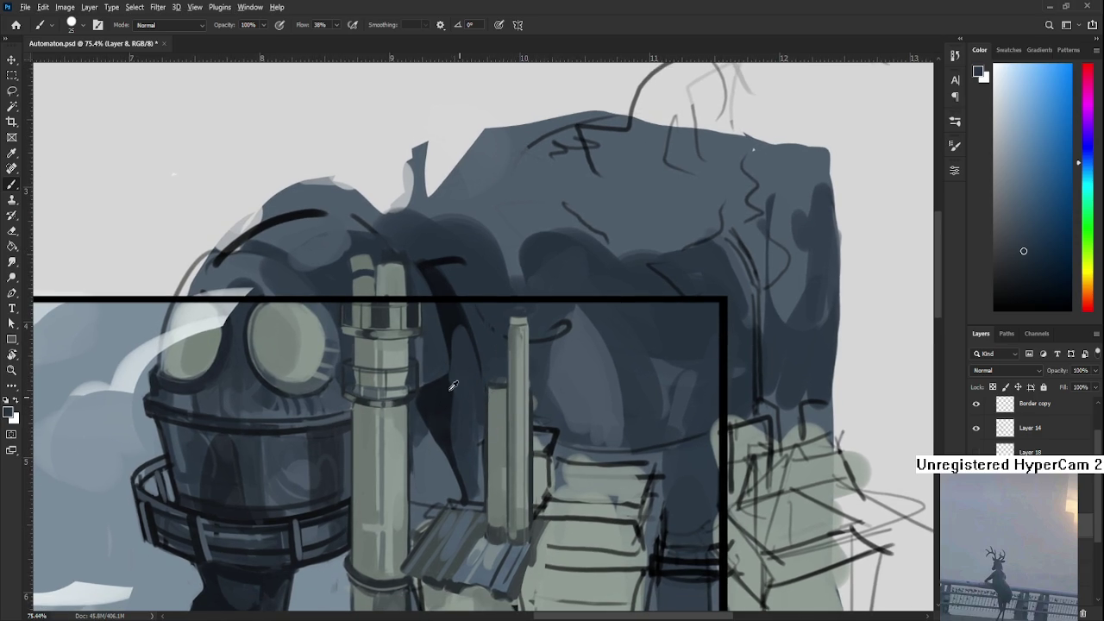
left_click(451, 366, "alt")
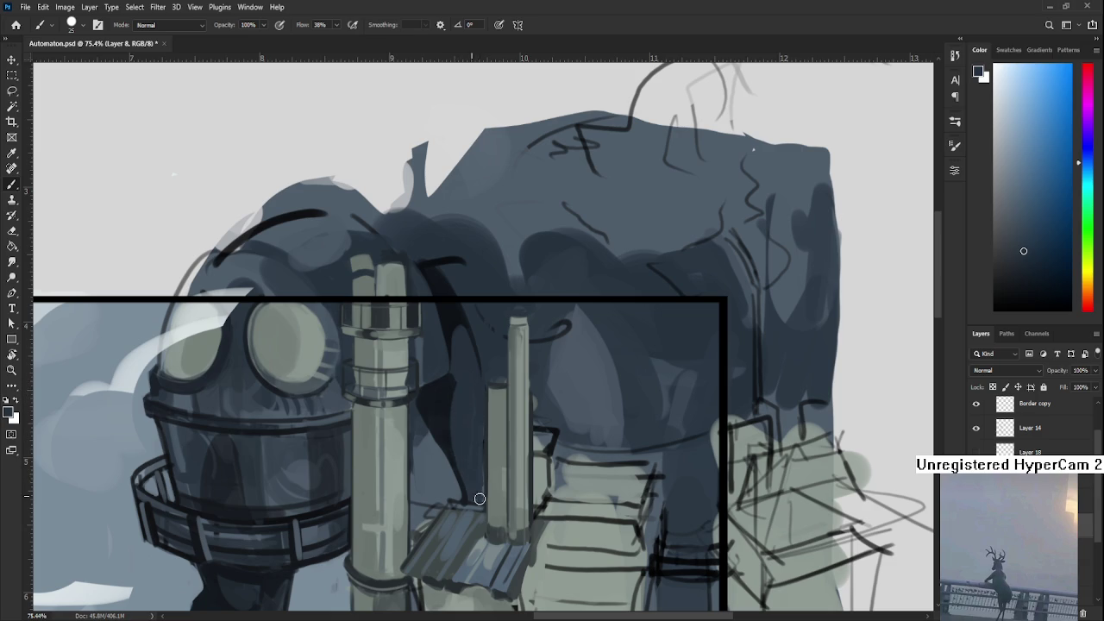
scroll(479, 392, "down", 3)
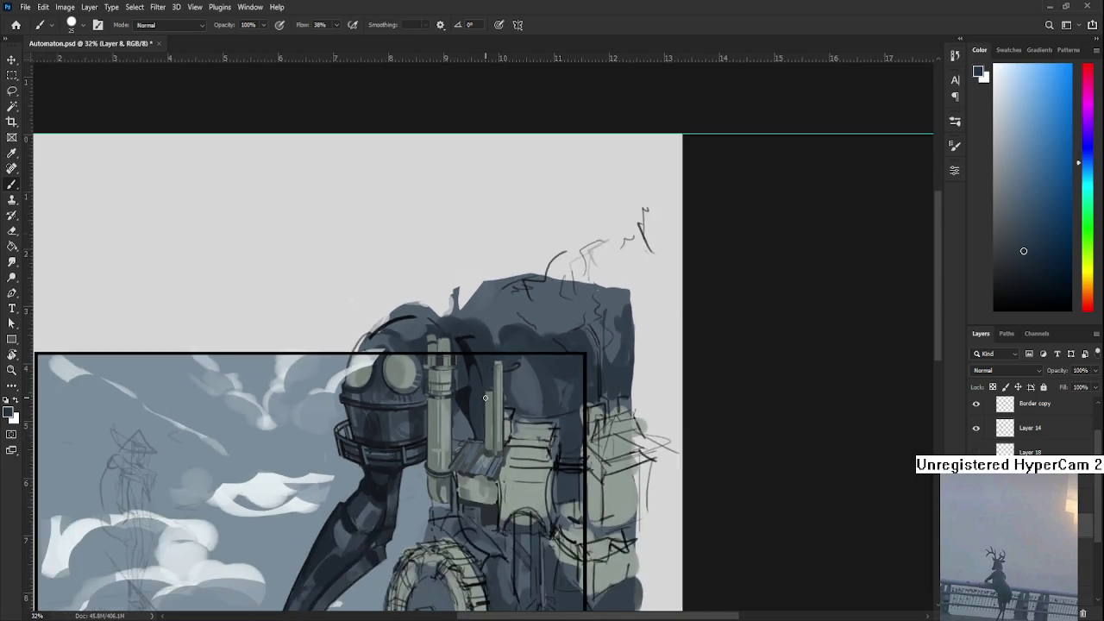
- Zoom in and sample green-tinted greys from the thin pipe
scroll(483, 397, "up", 3)
scroll(486, 401, "up", 1)
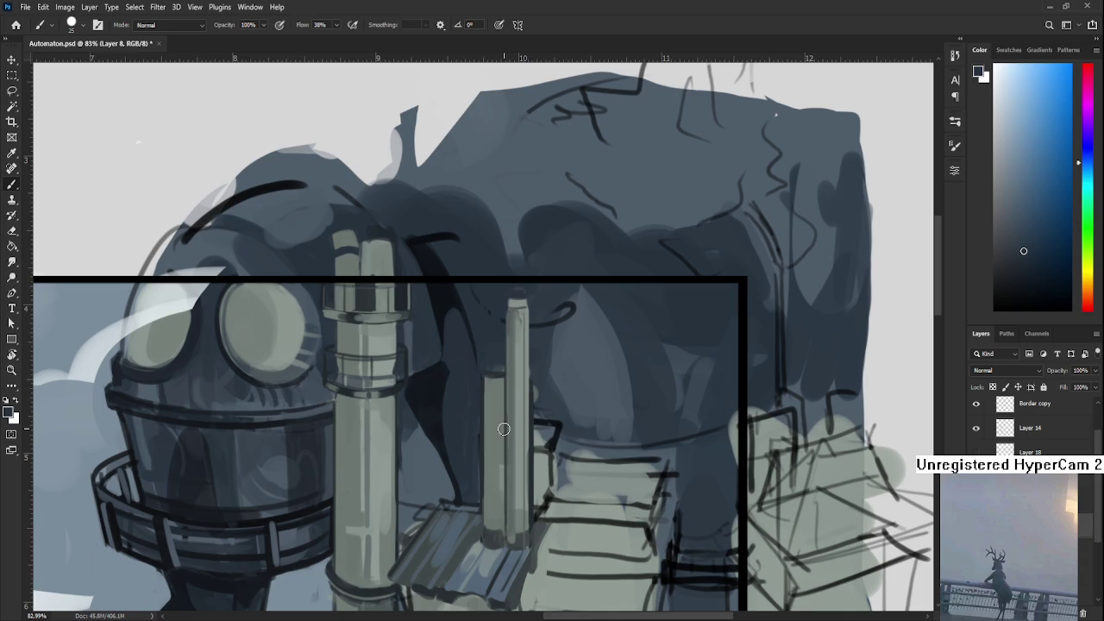
left_click_drag(504, 429, 449, 446)
left_click(447, 404, "alt")
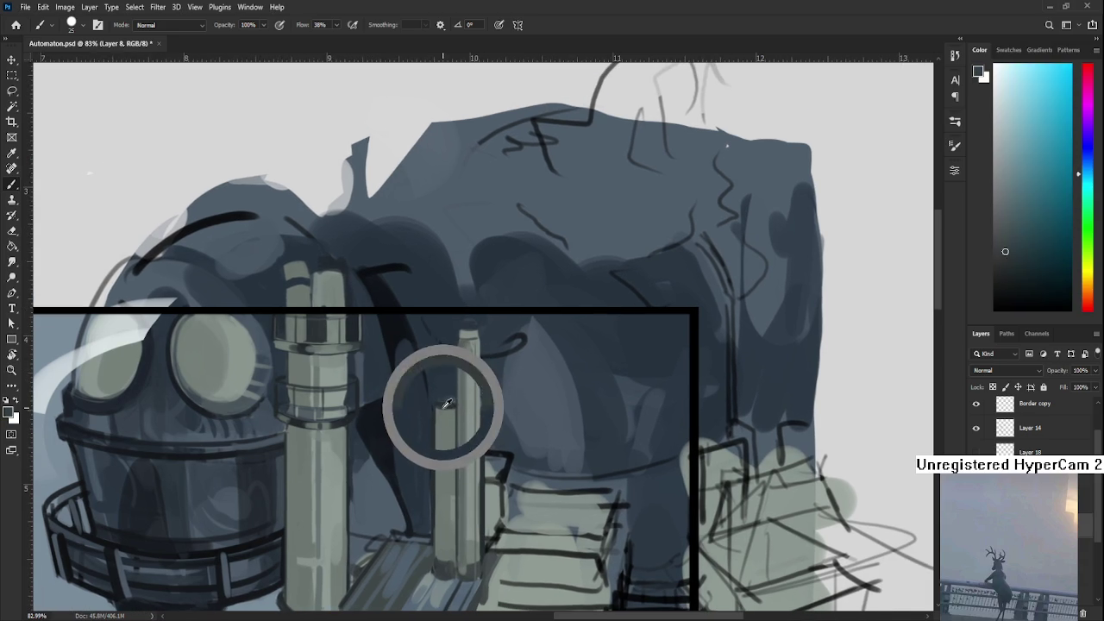
left_click(449, 425, "alt")
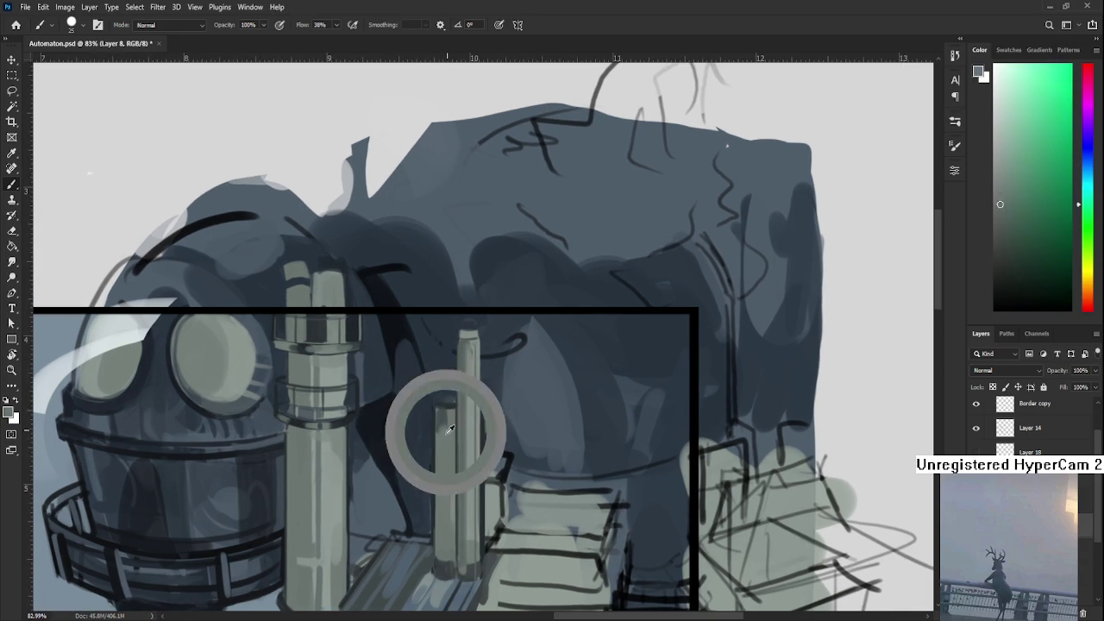
left_click(455, 425, "alt")
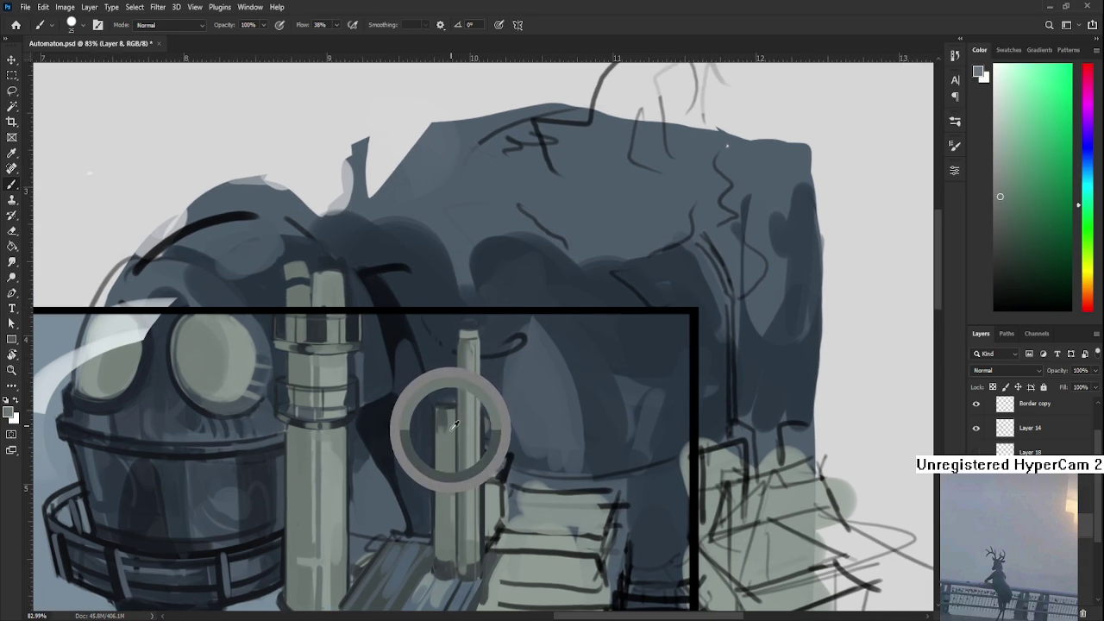
left_click(452, 423, "alt")
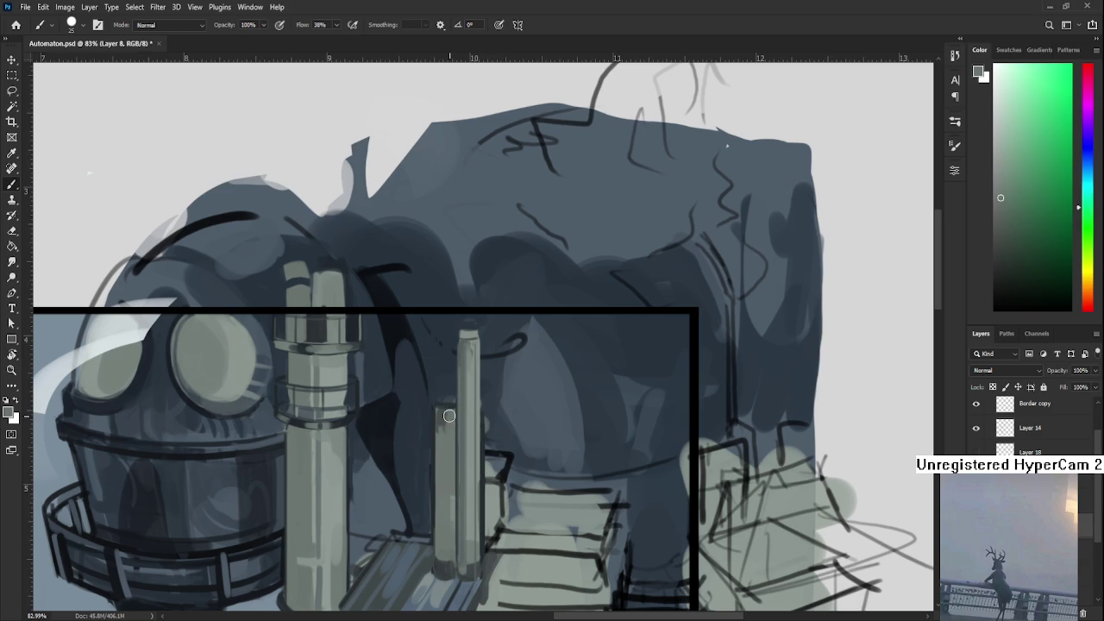
left_click(439, 419, "alt")
- Brush a dark edge and a lighter left-side stroke down the thin pipe
left_click_drag(441, 412, 442, 506)
left_click_drag(442, 441, 443, 561)
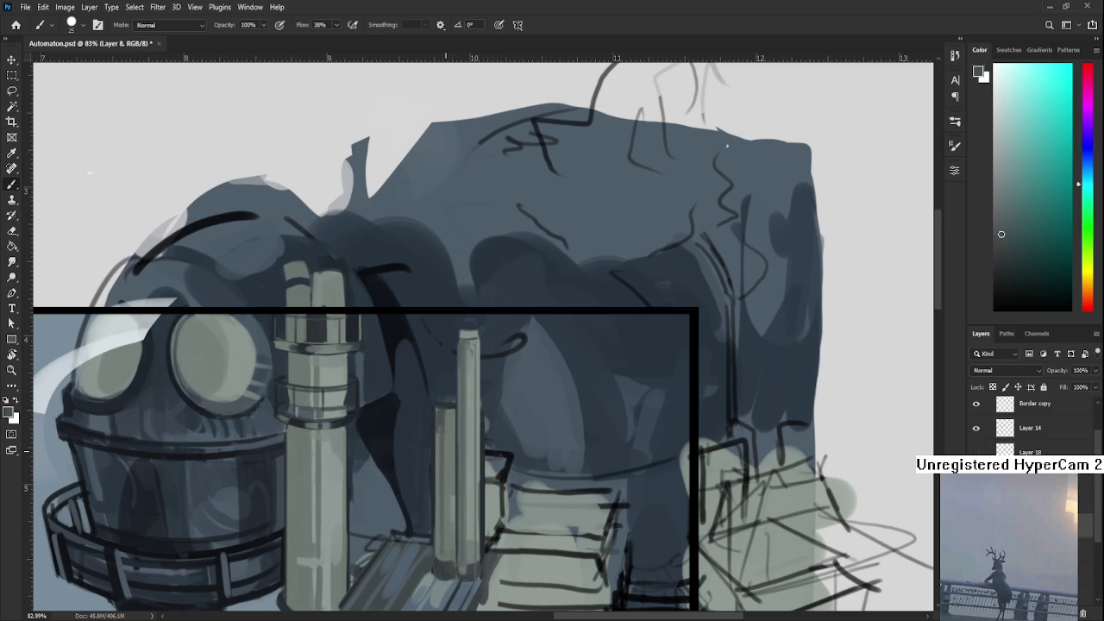
scroll(455, 427, "down", 1)
scroll(462, 426, "down", 1)
scroll(470, 424, "down", 1)
scroll(484, 420, "down", 1)
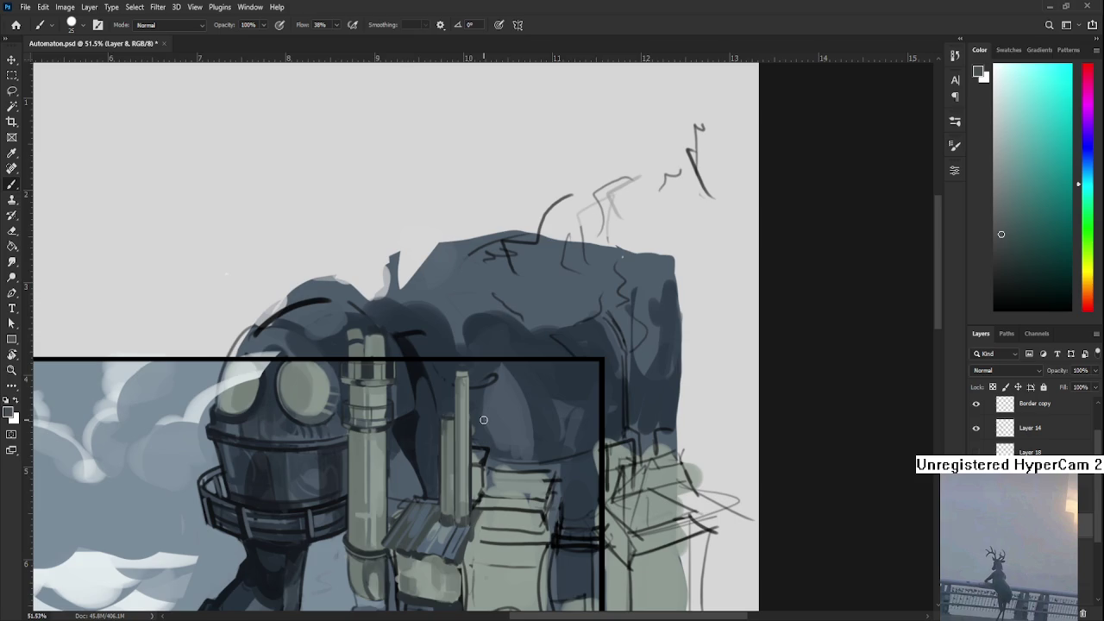
- Pan and zoom onto the pipes, then eyedrop a teal-grey from the thin pipe
left_click_drag(318, 335, 443, 378)
mouse_move(482, 445)
left_mouse_down()
mouse_move(306, 390)
mouse_move(299, 339)
left_mouse_up()
scroll(426, 379, "up", 1)
scroll(425, 379, "up", 1)
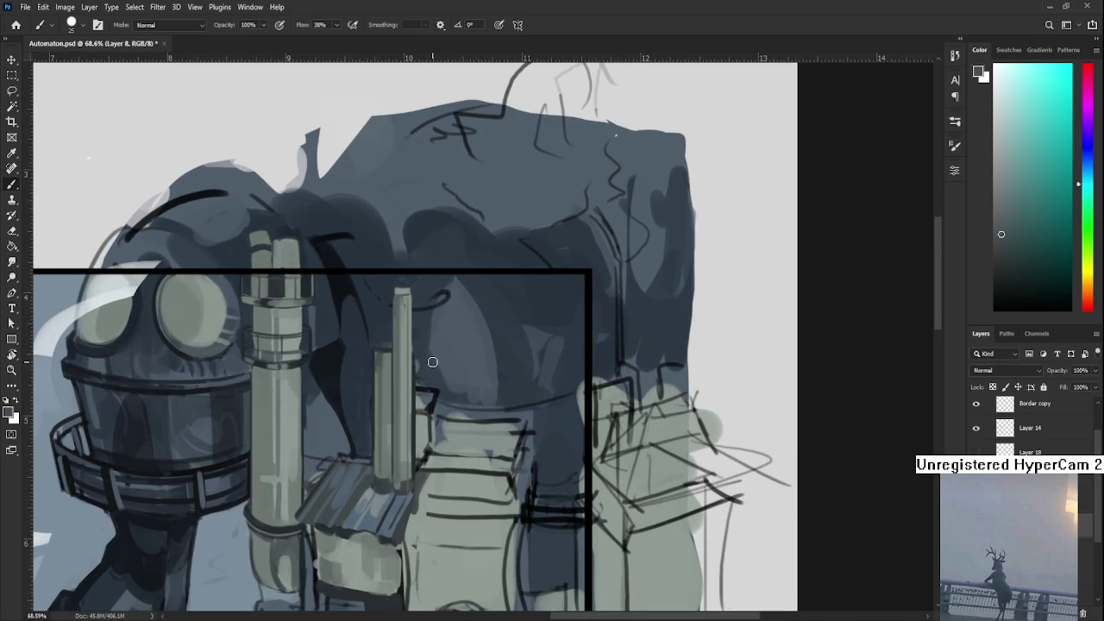
scroll(432, 361, "down", 1)
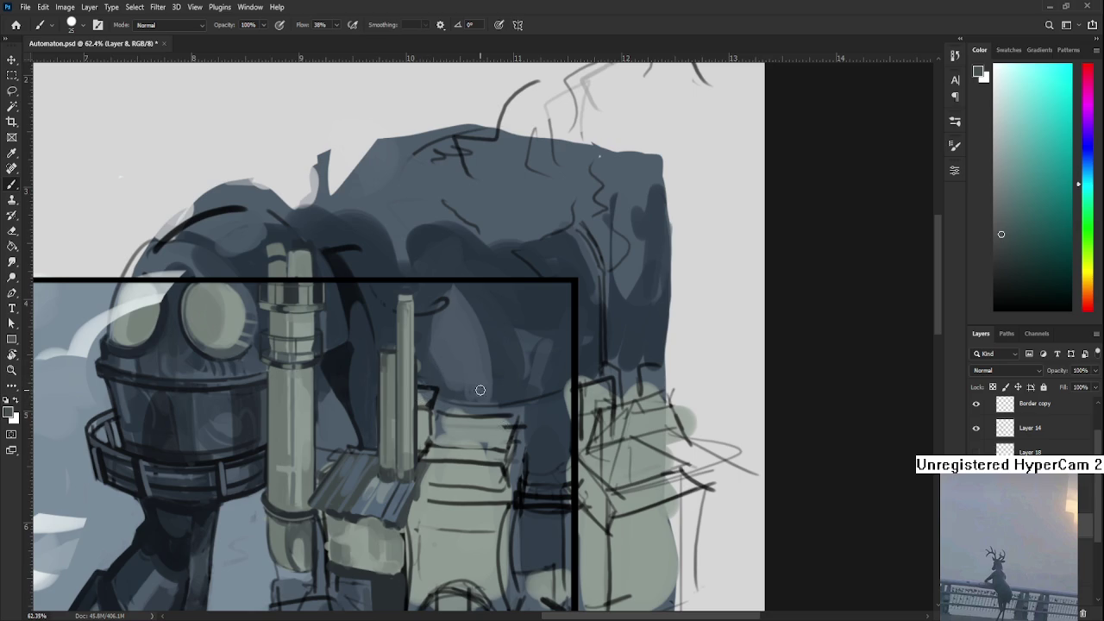
left_click(427, 354, "alt")
left_click_drag(427, 354, 425, 366)
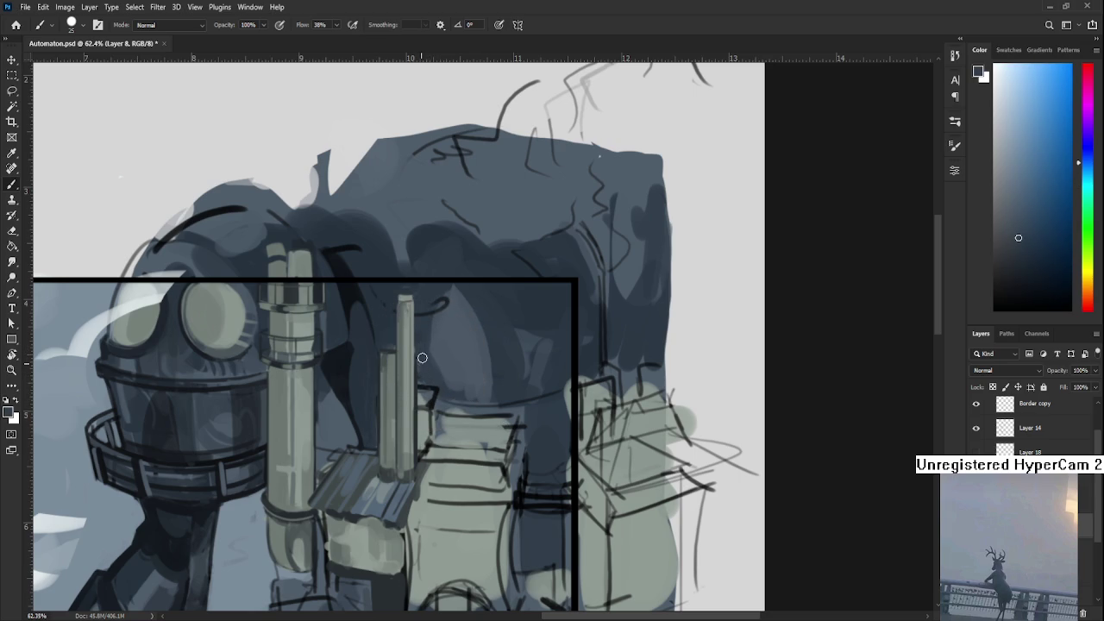
left_click(418, 365, "alt")
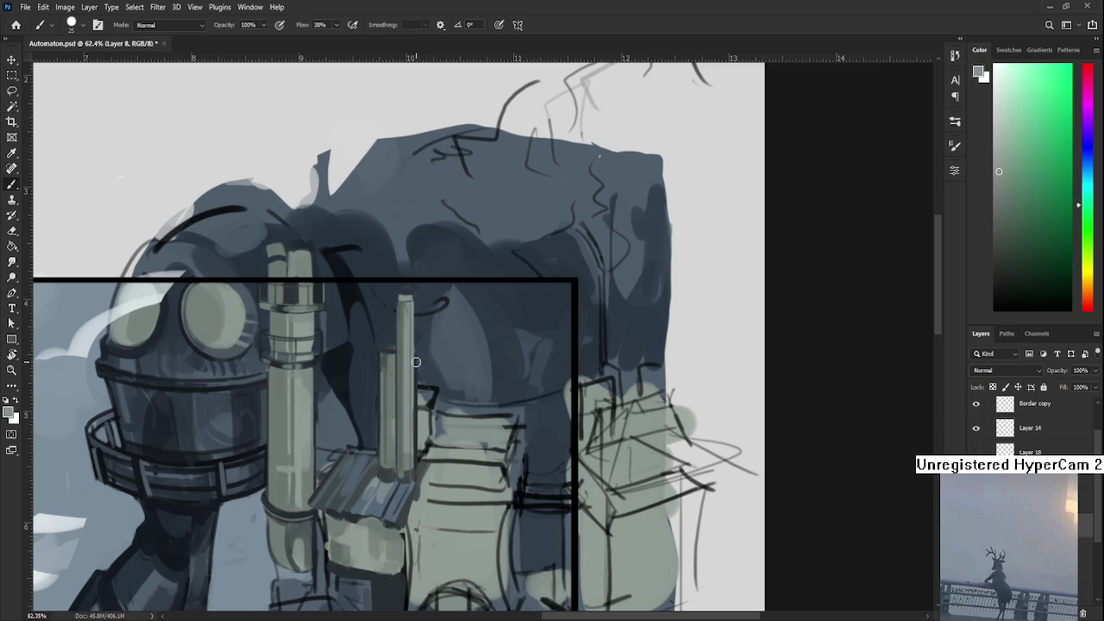
scroll(419, 380, "up", 2)
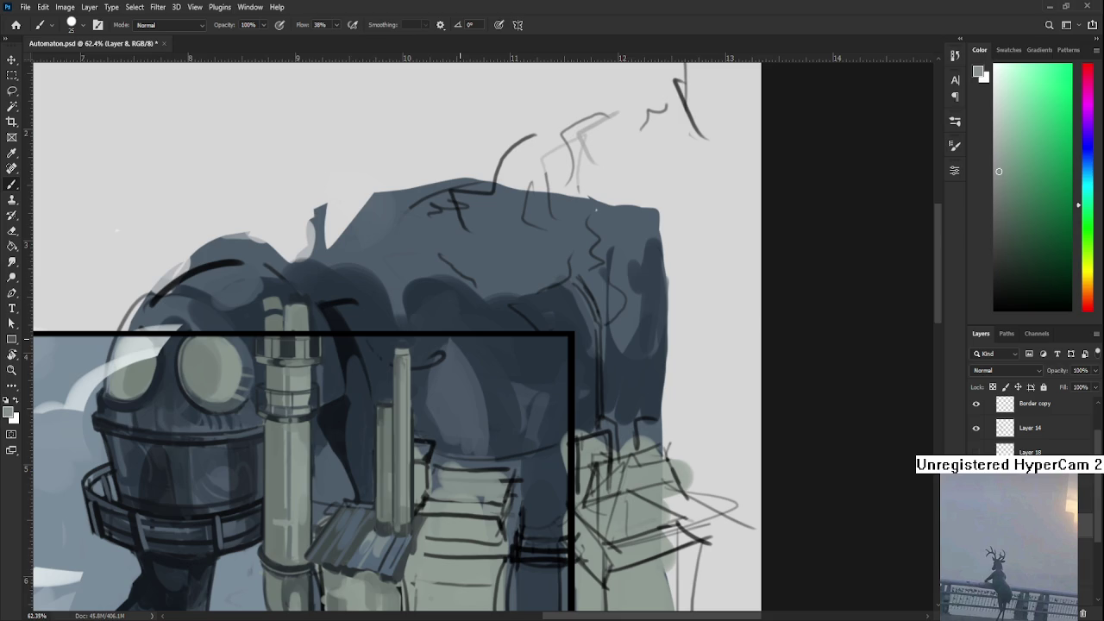
- Shrink the brush and paint a small dark blue shadow between the thin and banded pipes
left_click(362, 427, "alt")
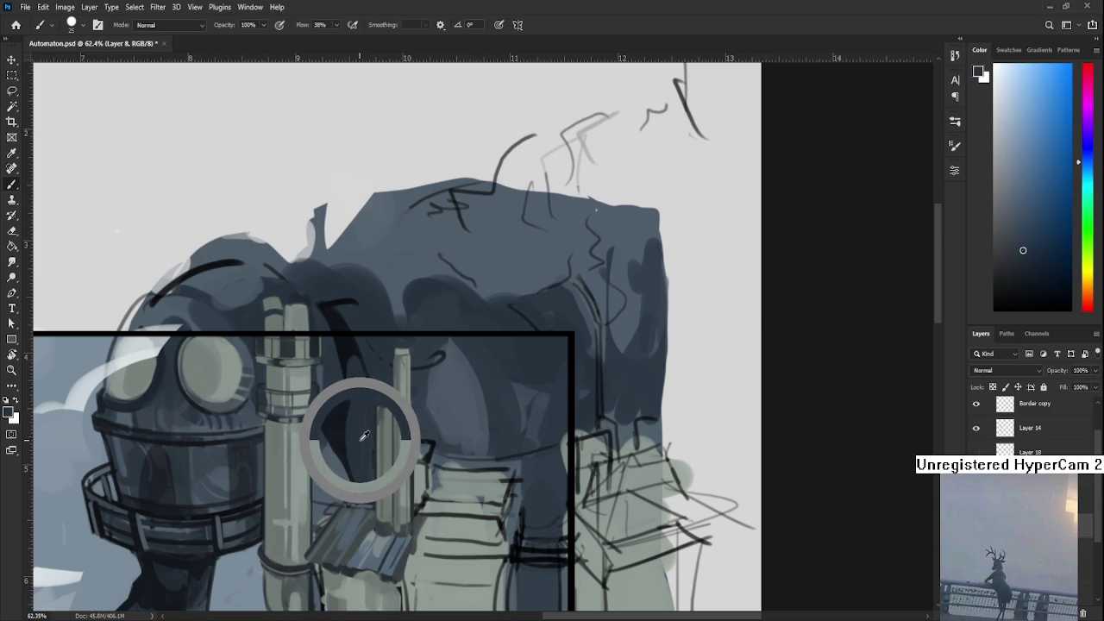
key("bracketleft")
key("bracketleft")
key("bracketleft")
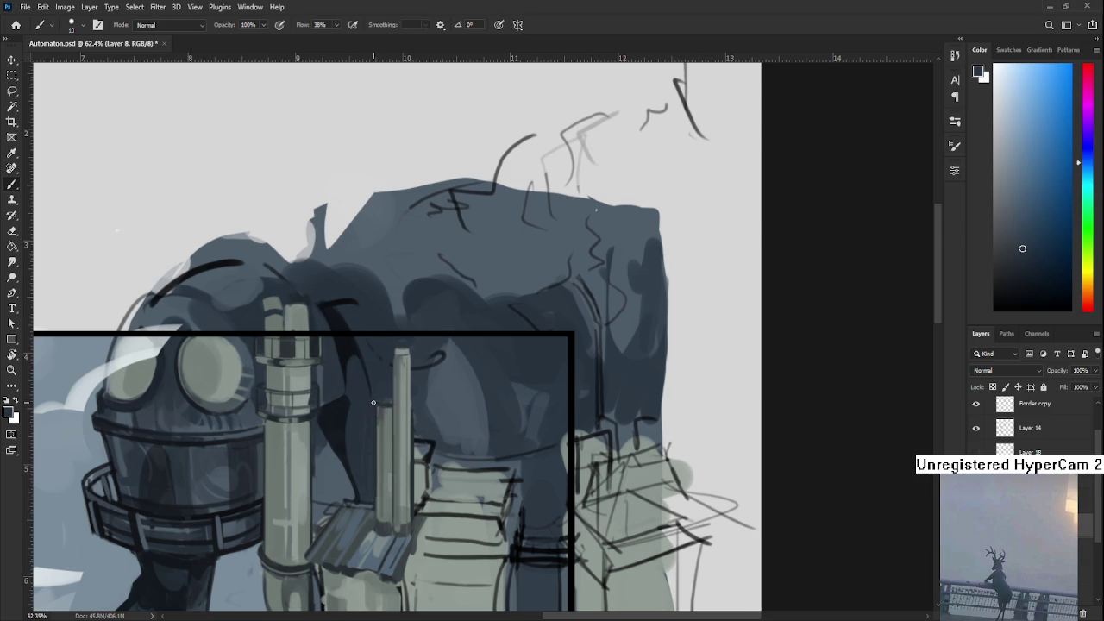
left_click(383, 395, "alt")
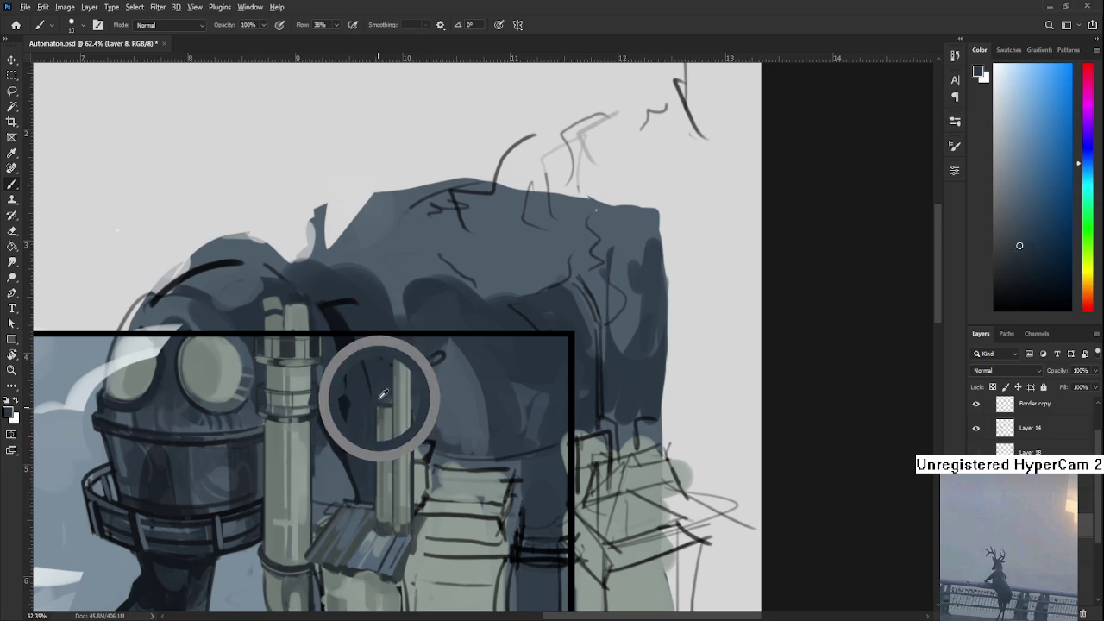
left_click(392, 388, "alt")
left_click(384, 395, "alt")
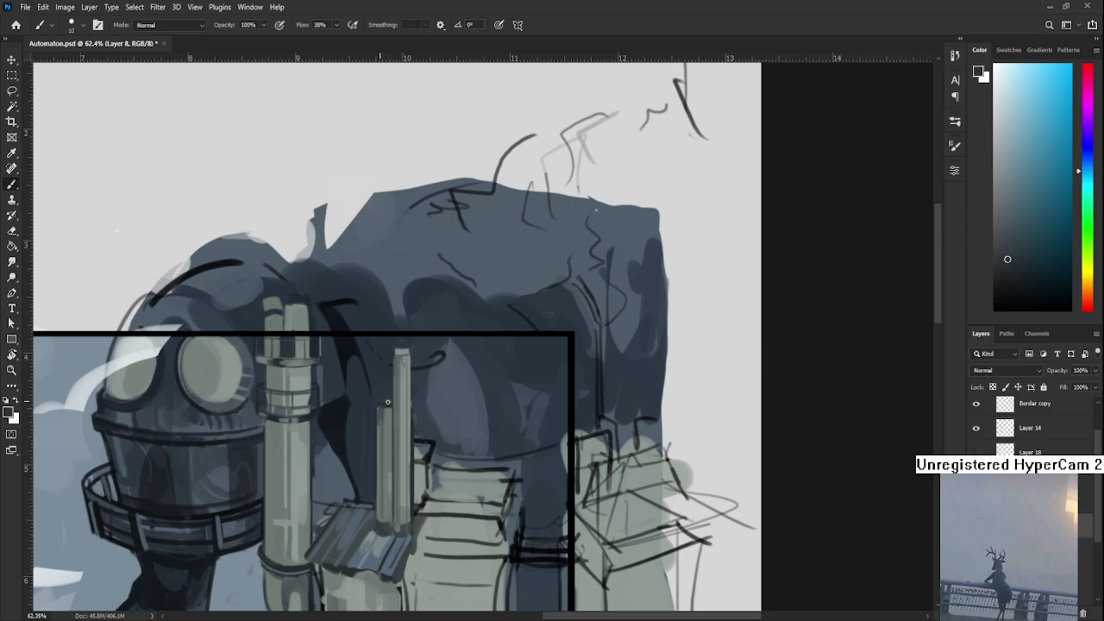
left_click_drag(390, 400, 390, 418)
- Eyedrop a lighter green-grey from the pipe
left_click(384, 395, "alt")
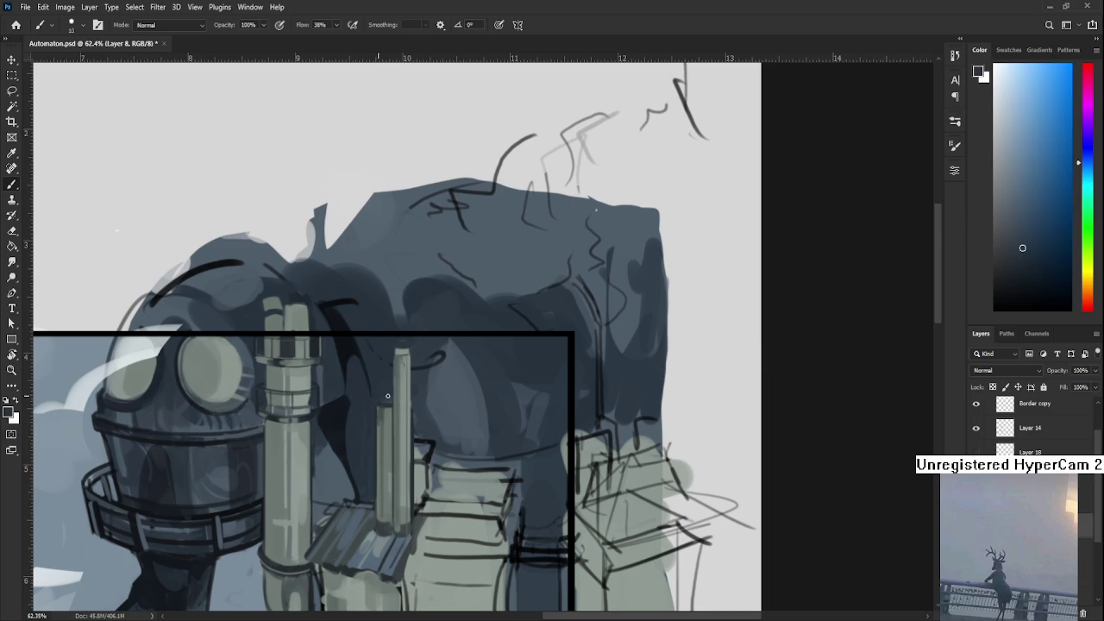
left_click(379, 402, "alt")
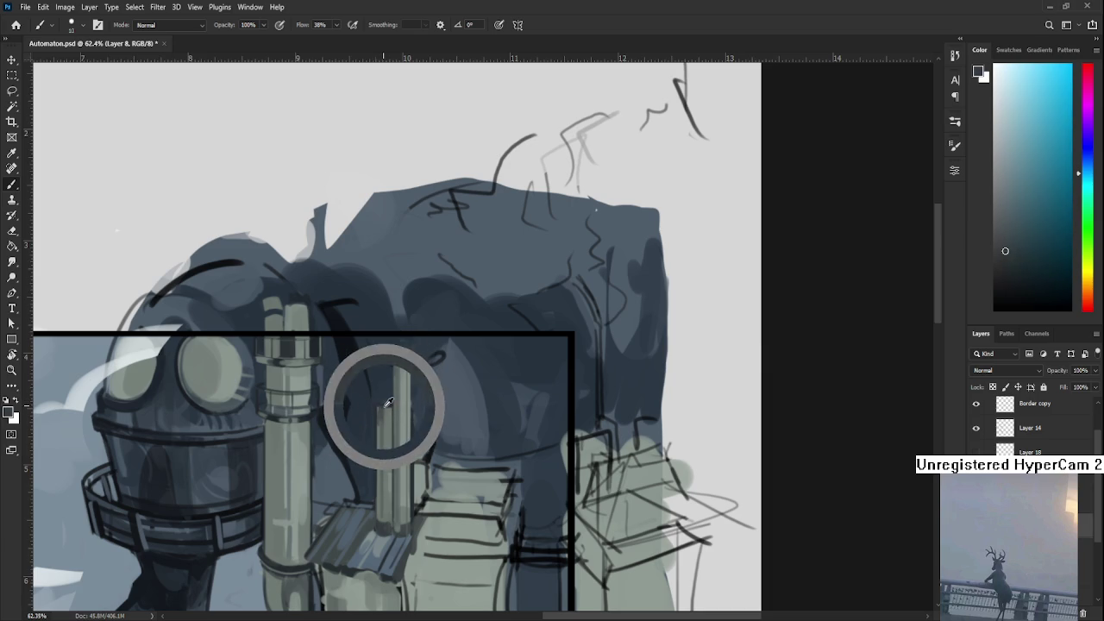
left_click(384, 399, "alt")
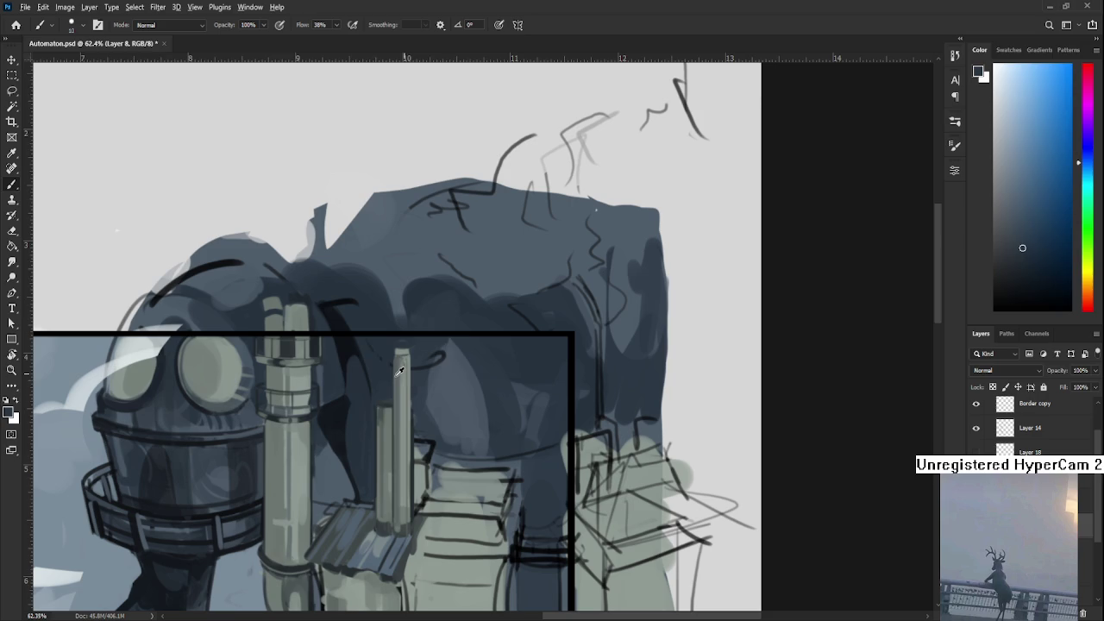
left_click(405, 373, "alt")
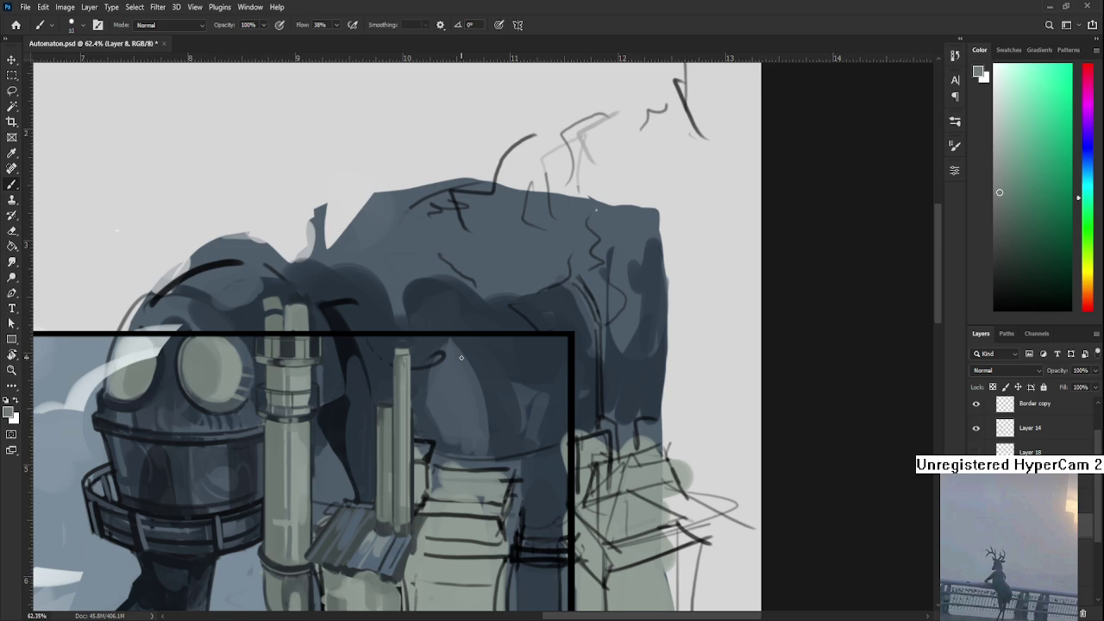
- Sample a dark blue-grey from the painting and paint a long shadow down the thin pipe's right edge
left_click(414, 405, "alt")
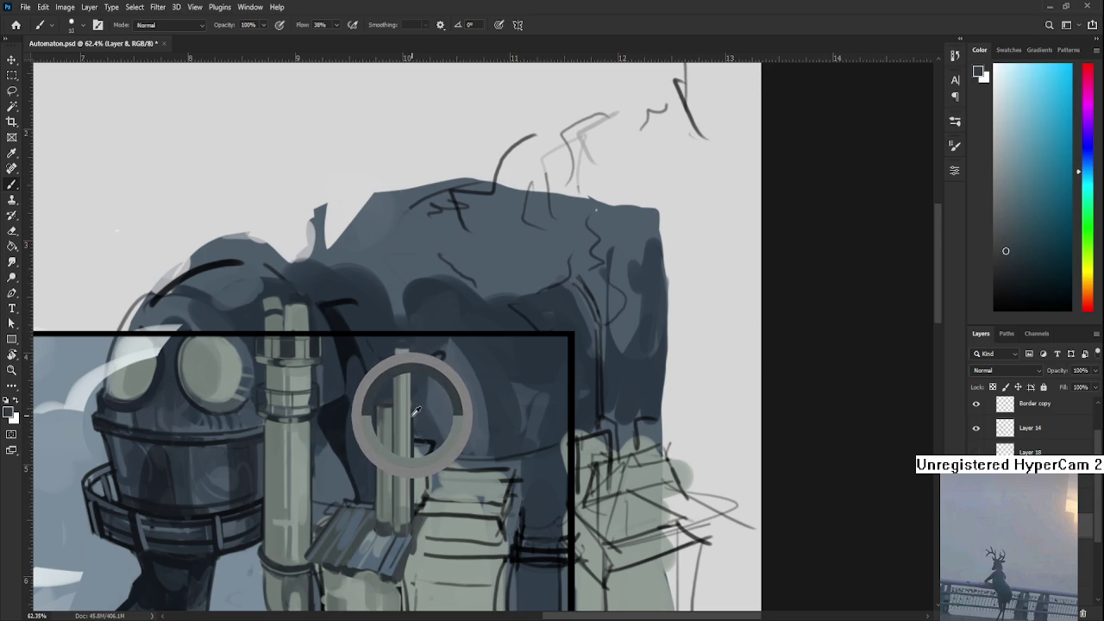
left_click_drag(416, 408, 415, 409)
left_click(415, 409, "alt")
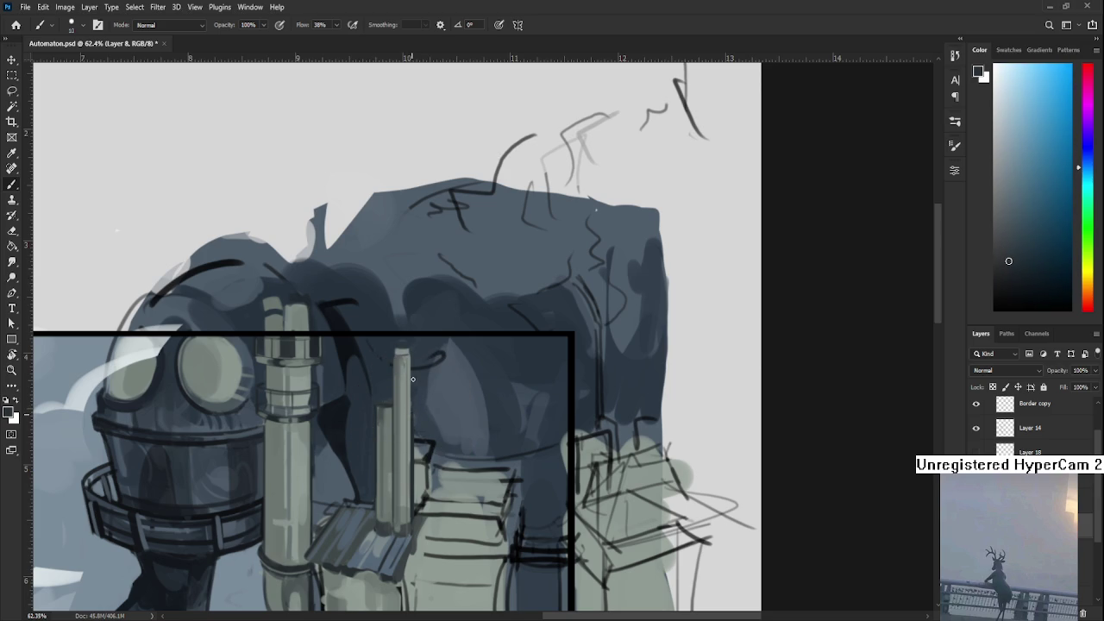
left_click(421, 439, "alt")
left_click_drag(414, 373, 414, 425)
key("ctrl+z")
left_click_drag(413, 356, 413, 506)
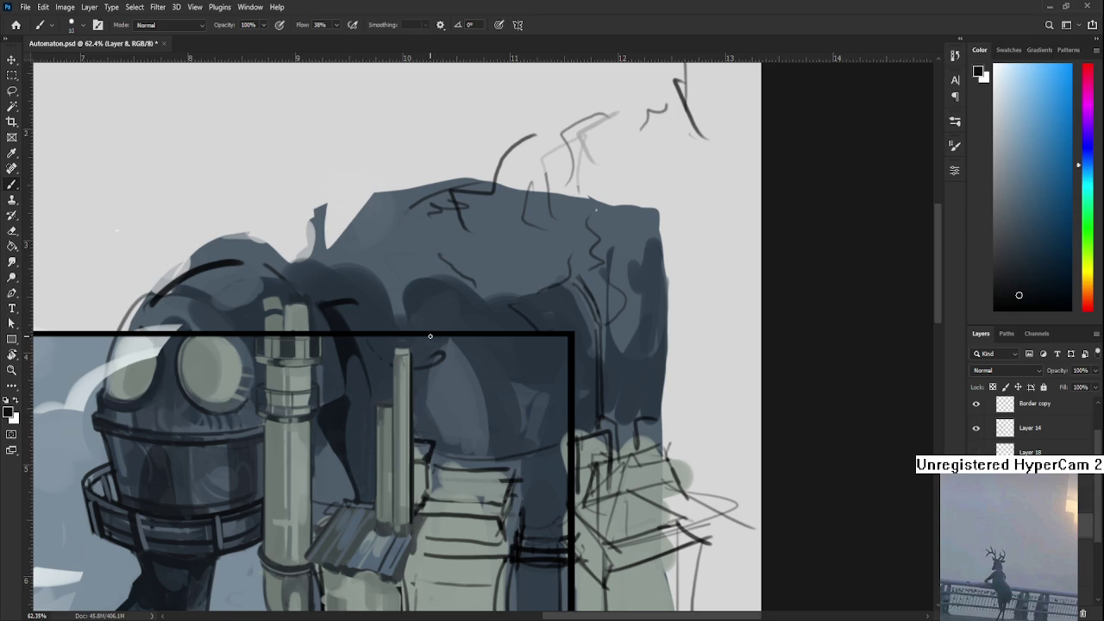
scroll(412, 351, "down", 2)
scroll(412, 351, "up", 2)
scroll(412, 350, "up", 1)
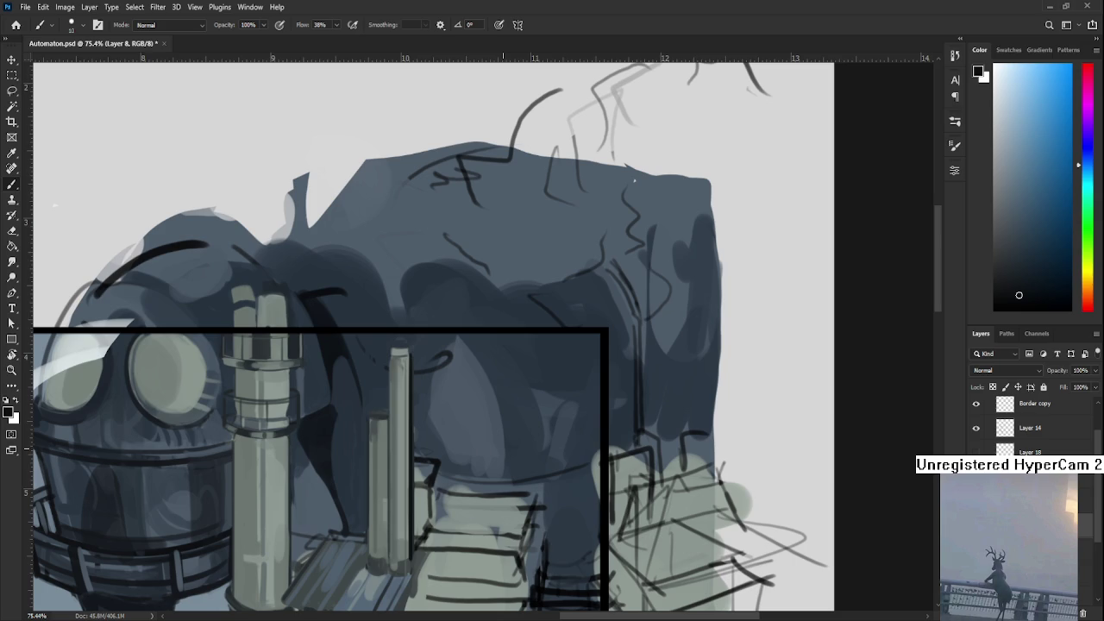
scroll(503, 447, "up", 2)
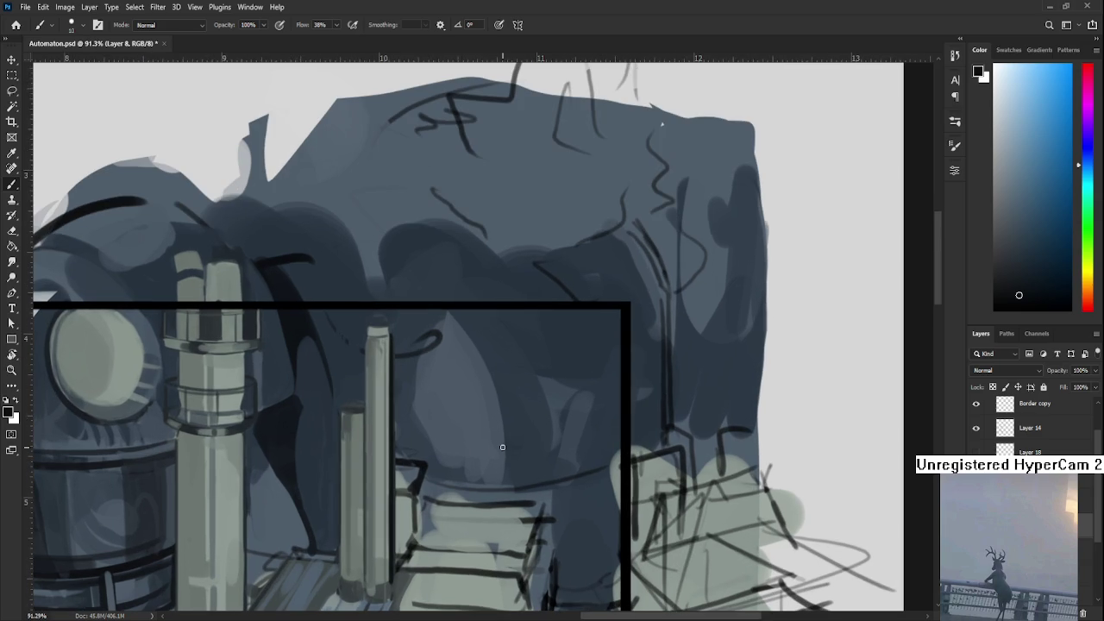